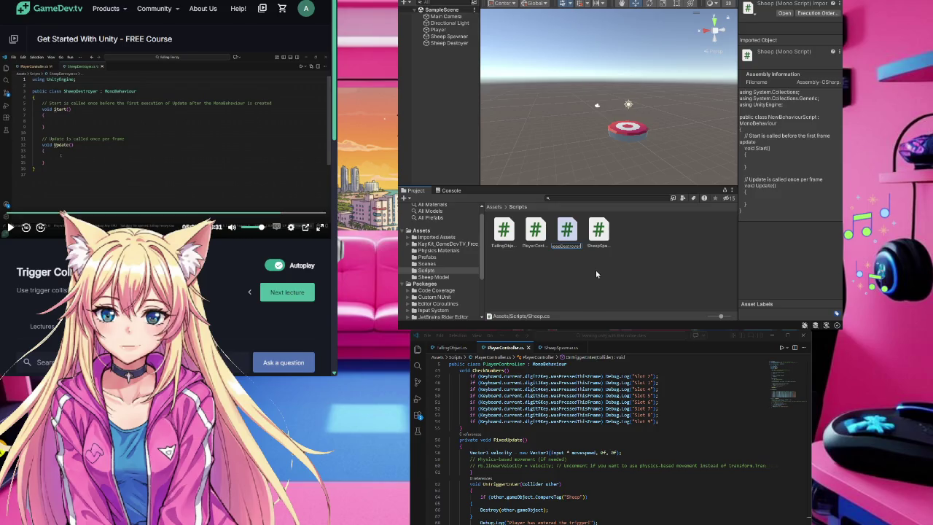
Step: Name the script SheepDestroyer, open it in VS Code and remove the System.Collections using lines
key("Return")
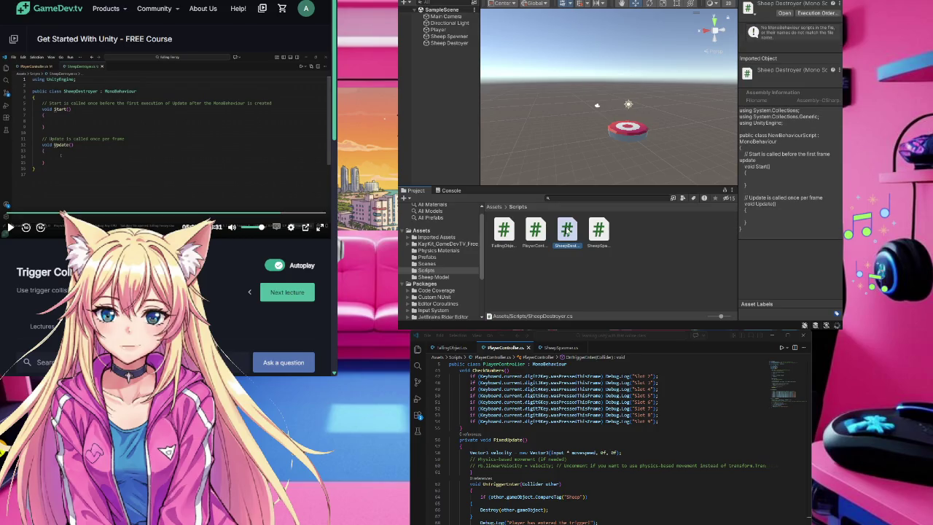
key("Return")
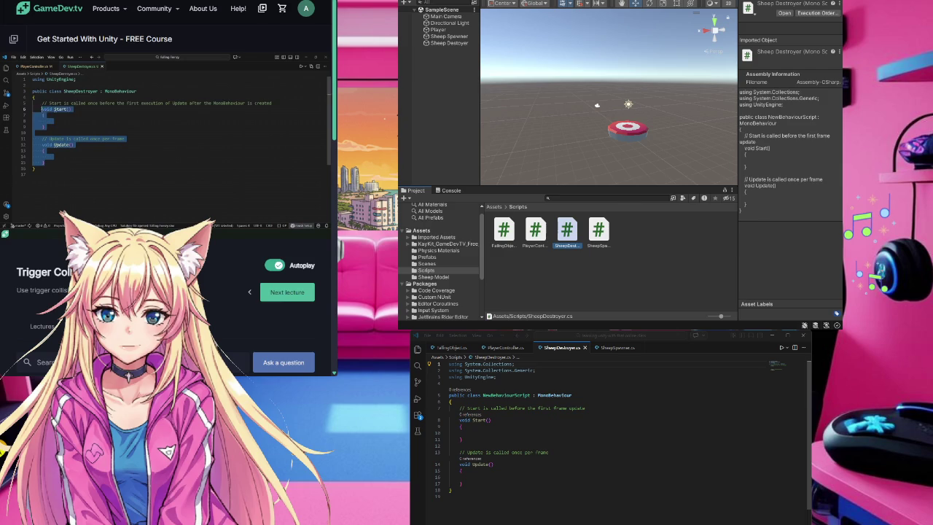
left_click_drag(535, 370, 440, 366)
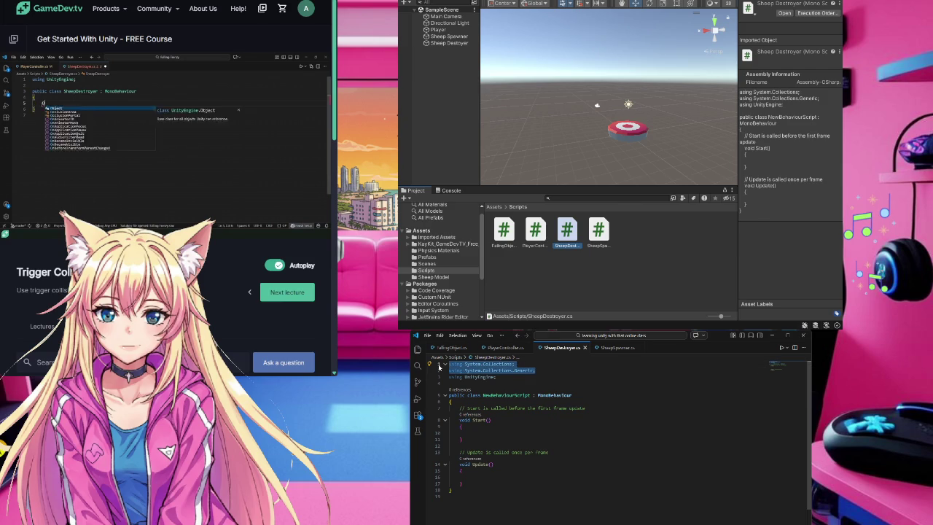
key("BackSpace")
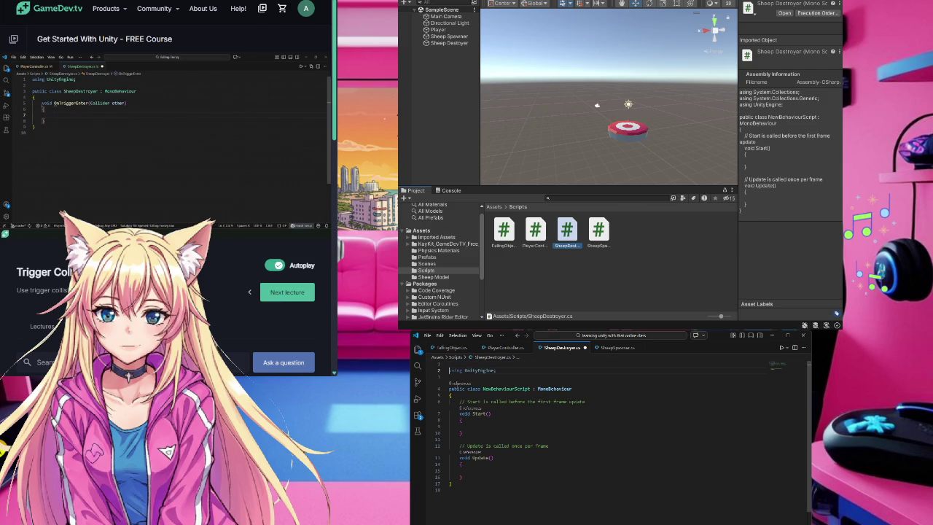
Step: Clear the leftover empty line and select the template Start and Update methods
key("Delete")
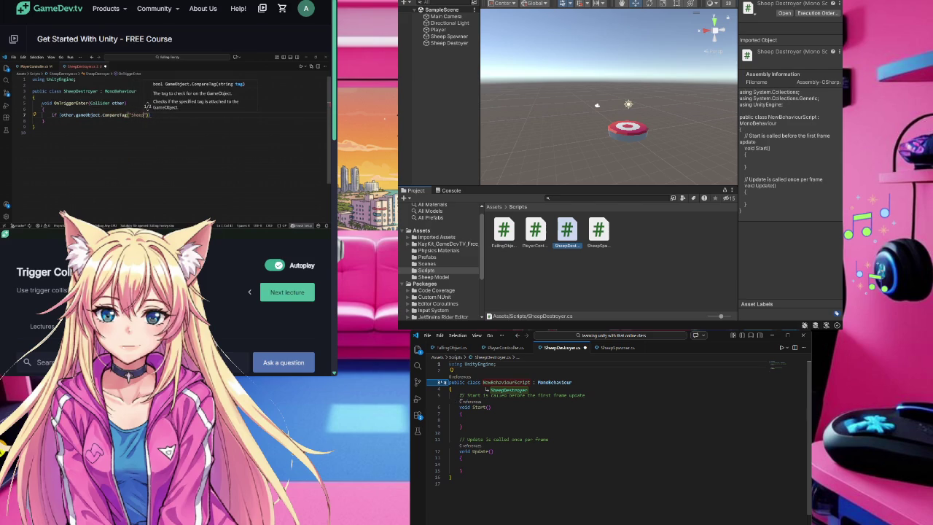
left_click(168, 145)
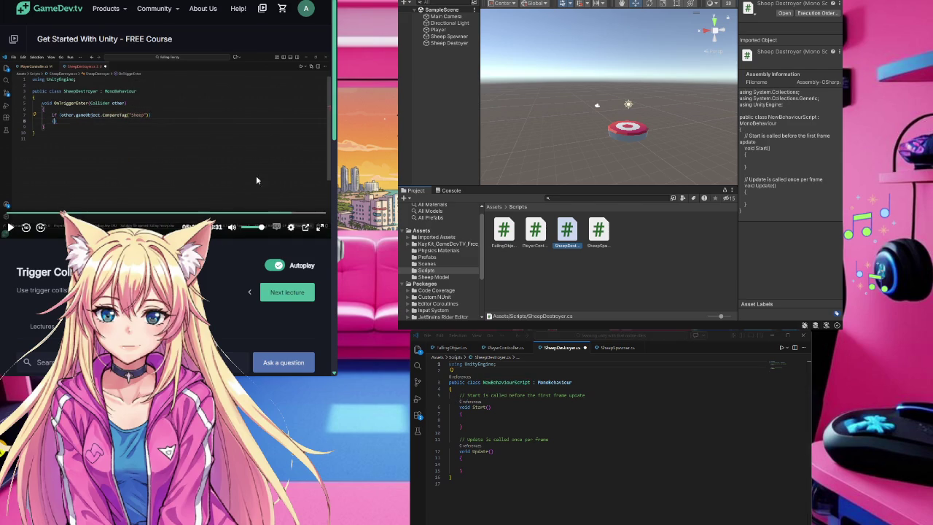
left_click_drag(459, 395, 495, 470)
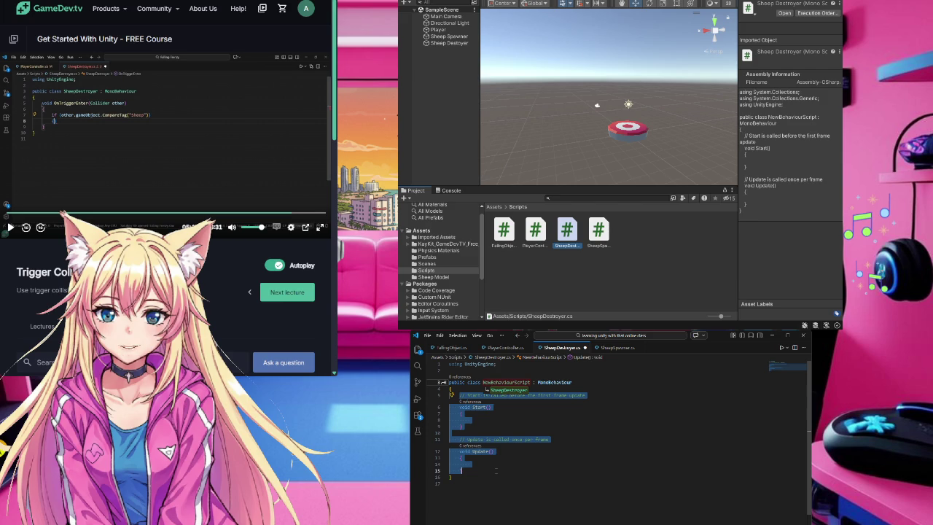
Step: Write an OnTriggerEnter(Collider other) method that destroys Sheep-tagged objects and logs 'Sheep destroyed!'
type("void Start(")
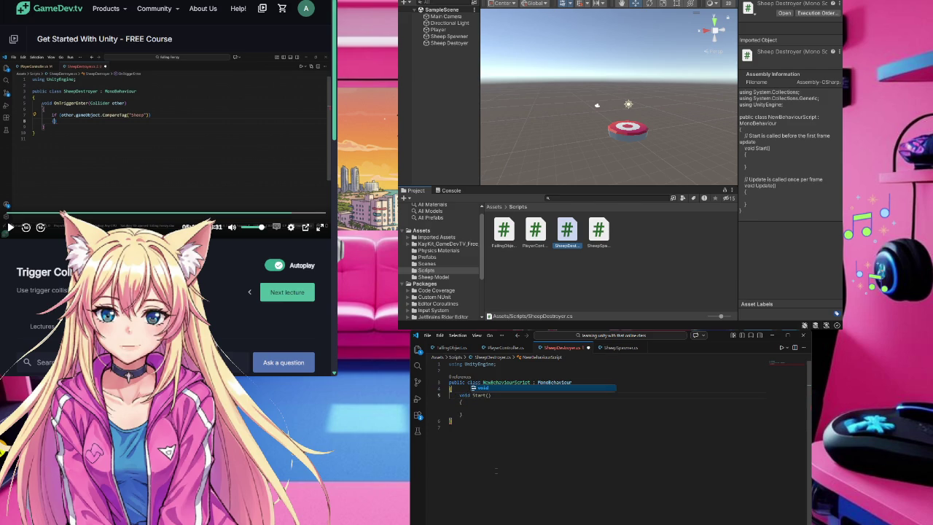
key("Escape")
key("ctrl+z")
key("ctrl+z")
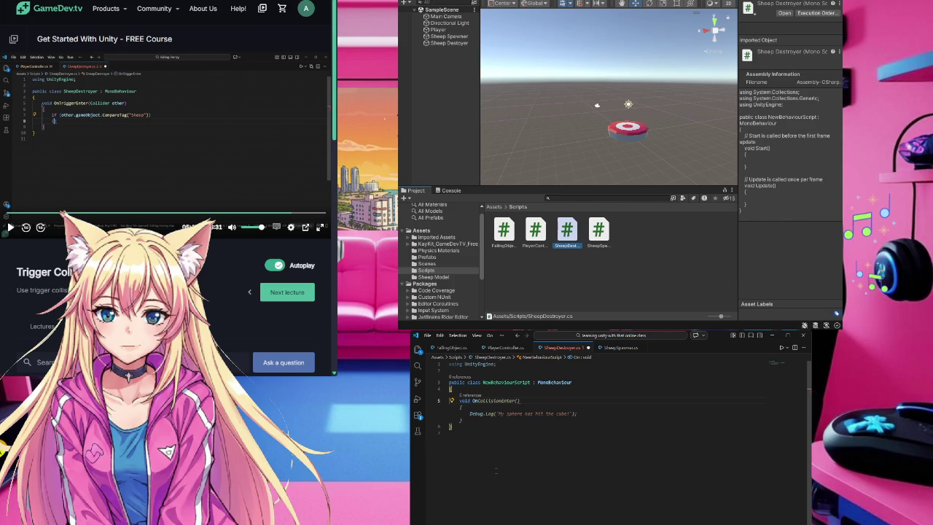
key("ctrl+z")
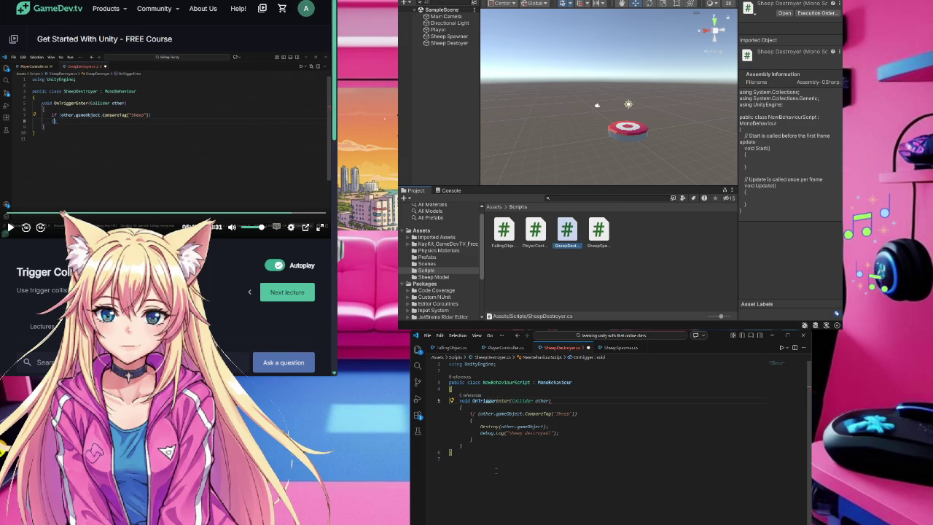
key("Tab")
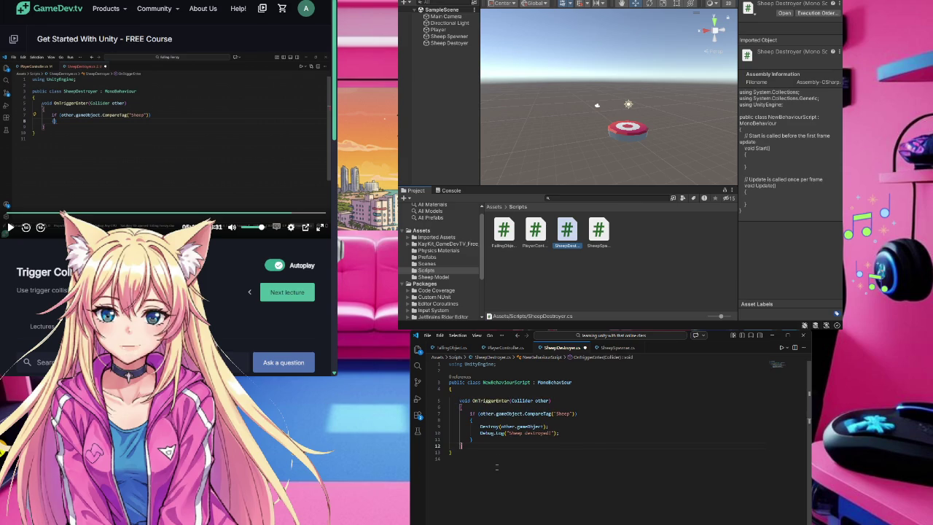
Step: Rename the NewBehaviourScript class to SheepDestroyer using F2
left_click(501, 382)
key("F2")
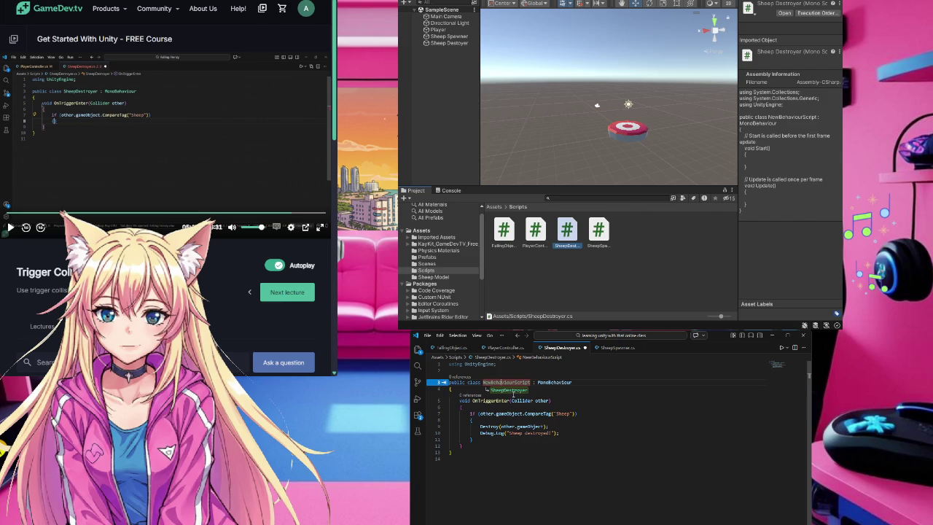
left_click(508, 390)
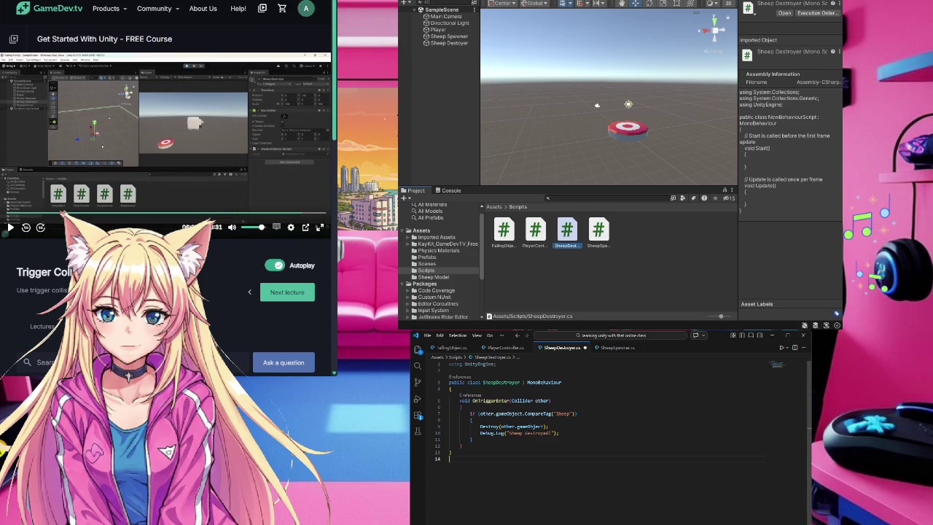
Step: Save SheepDestroyer.cs, then run a quick Unity play test moving the platform right
key("ctrl+s")
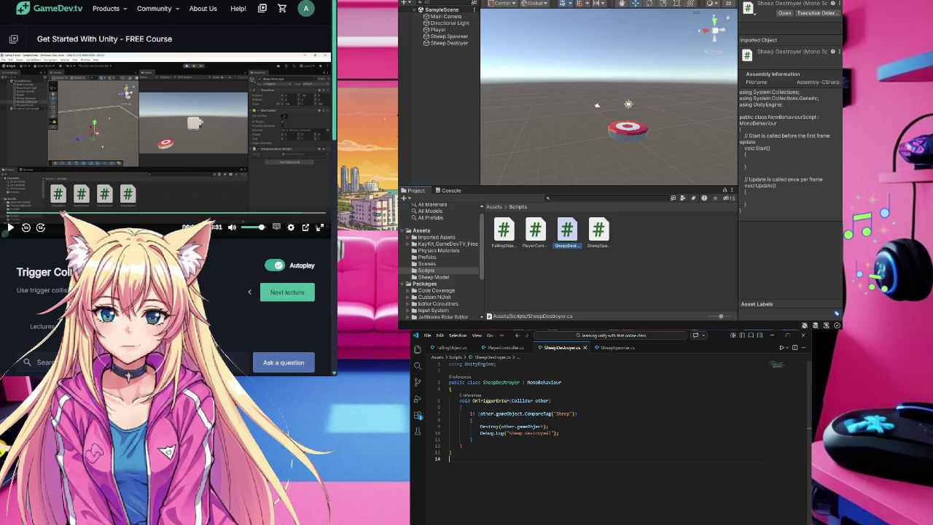
key("alt+Tab")
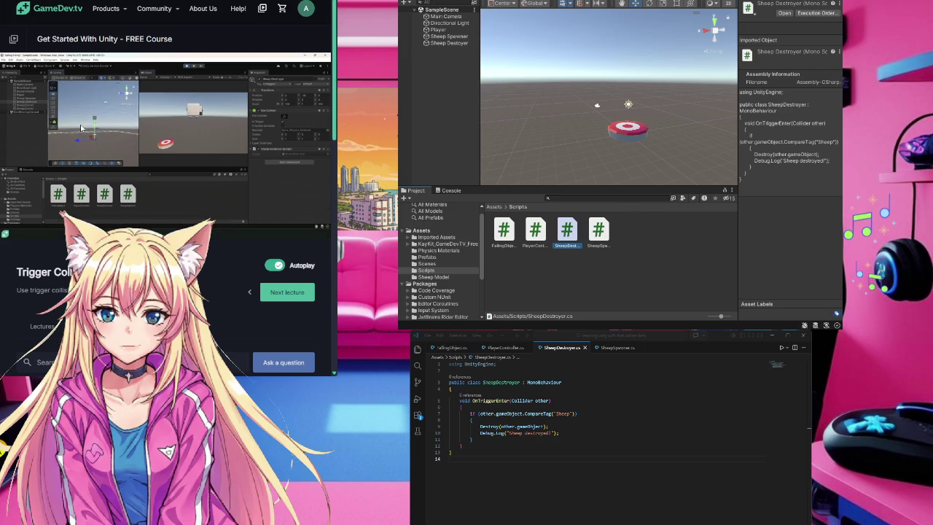
key("alt+Tab")
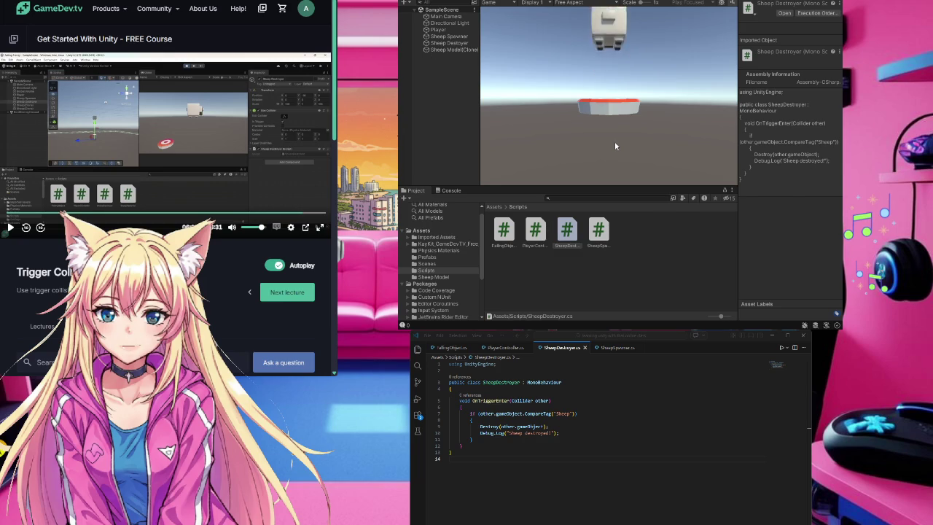
key("Right")
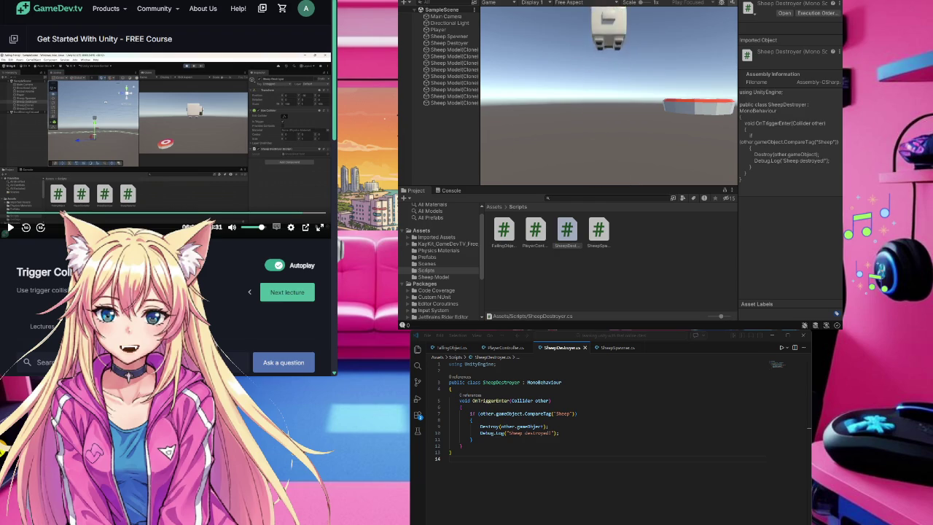
key("ctrl+p")
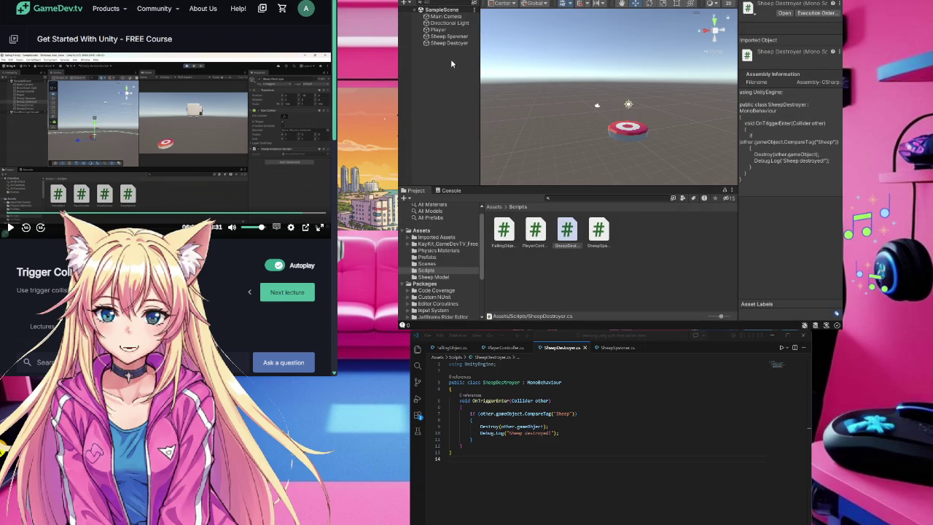
left_click(449, 43)
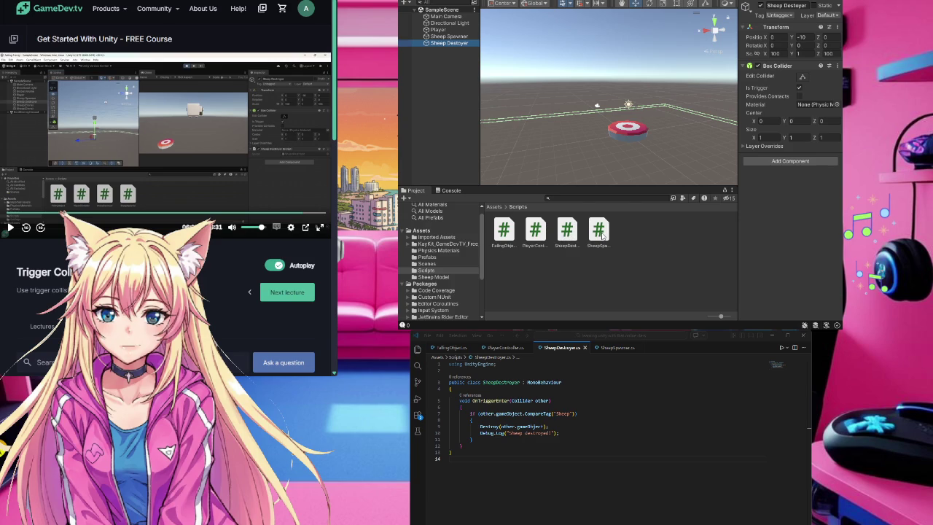
Step: Drag the SheepDestroyer script onto the Sheep Destroyer object as a component
left_click_drag(571, 239, 451, 45)
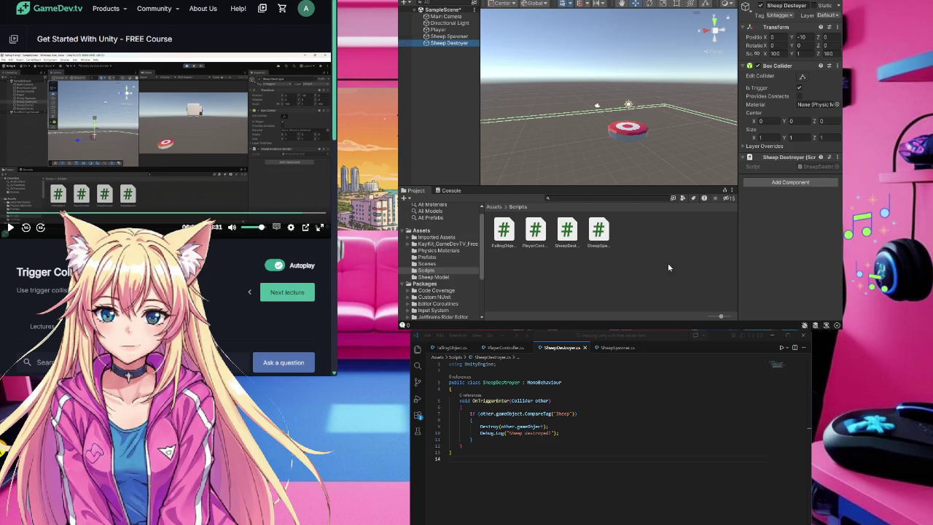
left_click(663, 37)
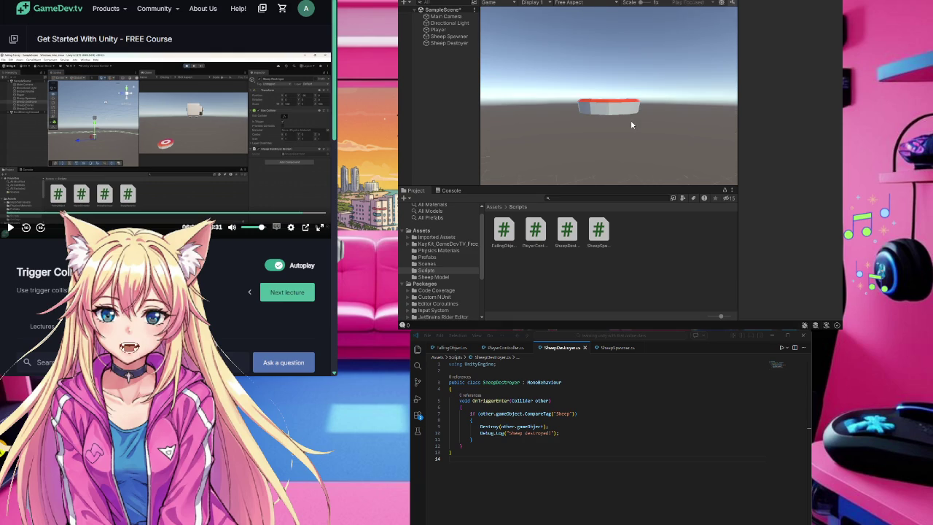
Step: Steer the player platform left and right under the falling sheep, then stop play mode
key("Right")
key("Right")
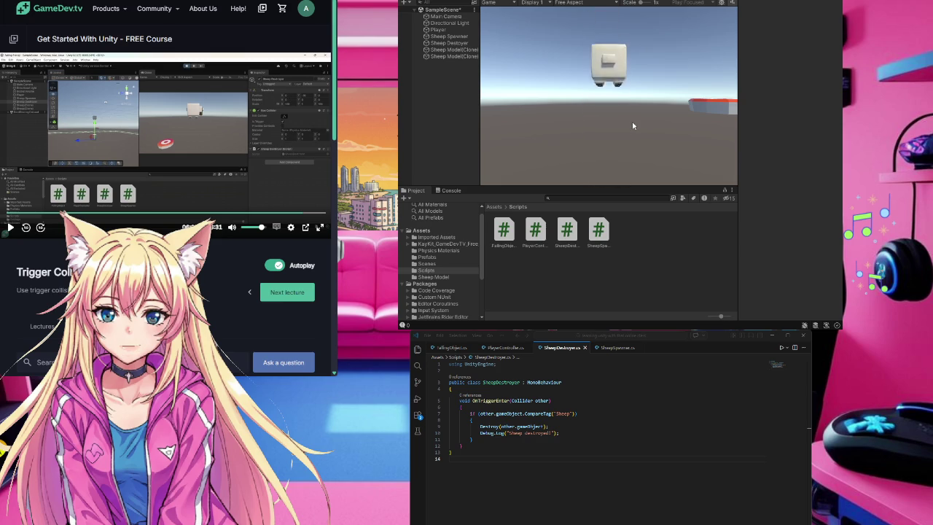
key("Left")
key("Left")
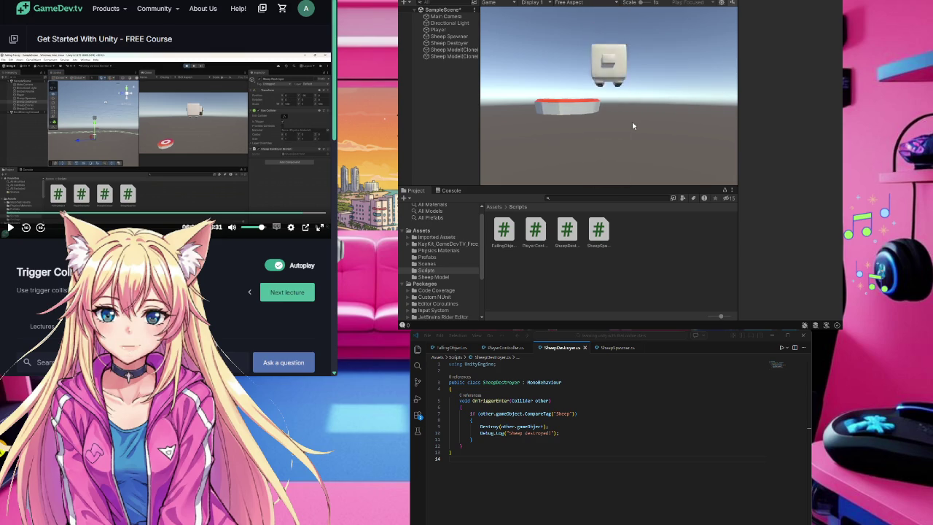
key("Right")
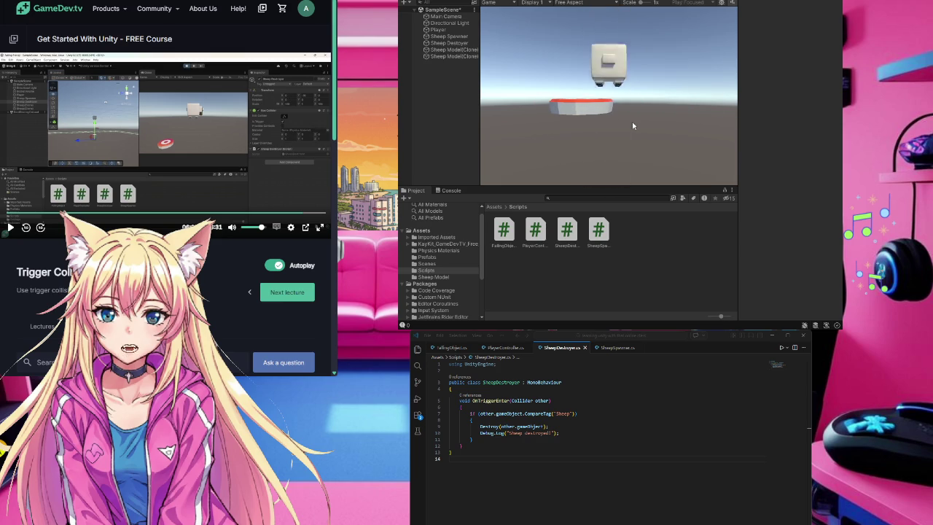
key("Right")
key("Left")
key("Right")
key("Left")
key("Right")
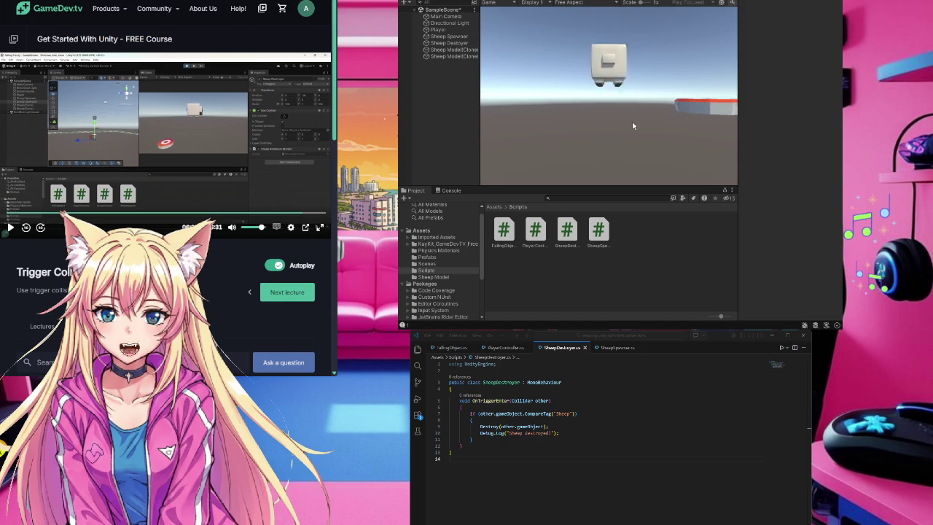
key("Left")
key("Right")
key("Left")
key("Right")
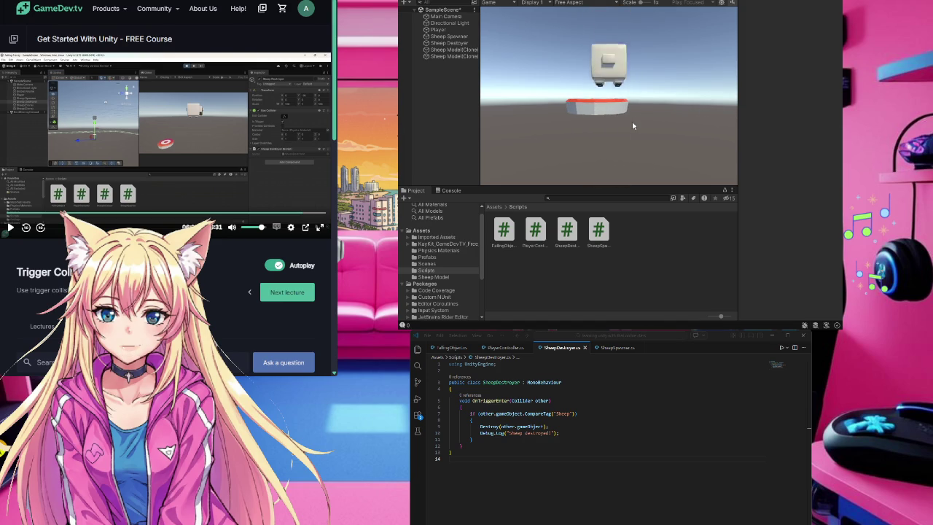
key("Left")
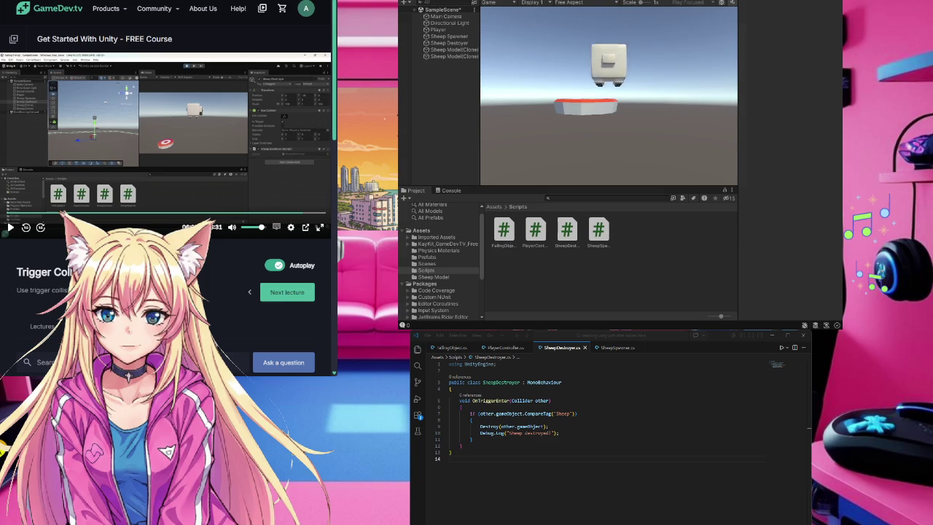
key("ctrl+p")
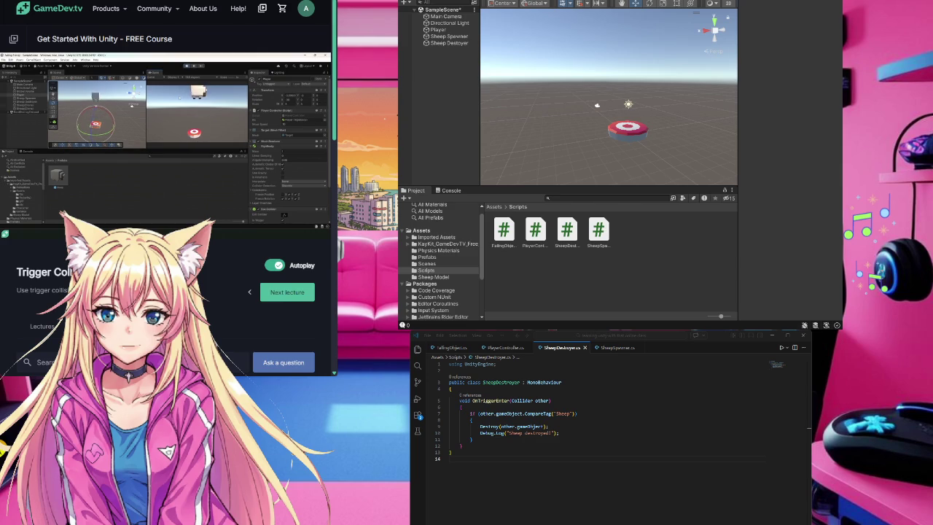
Step: Rewind the course video a little and pause it
mouse_move(155, 181)
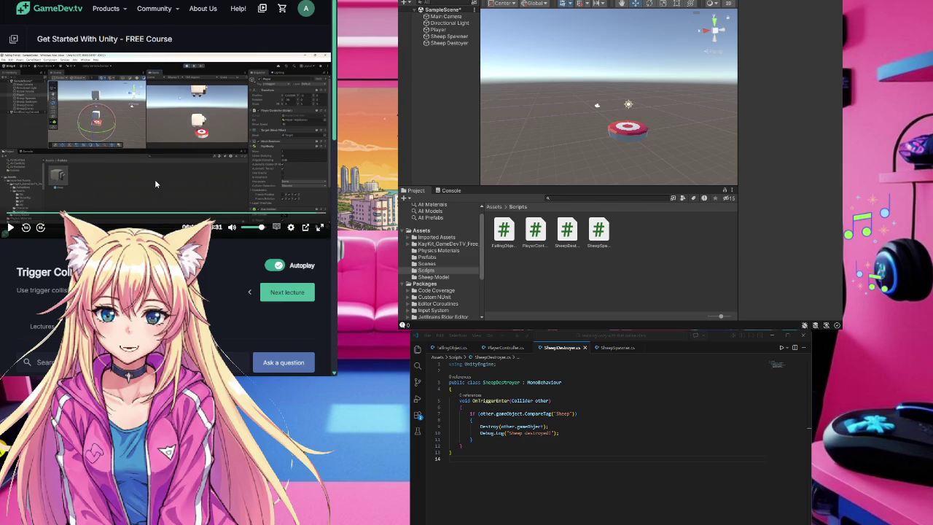
left_click(27, 228)
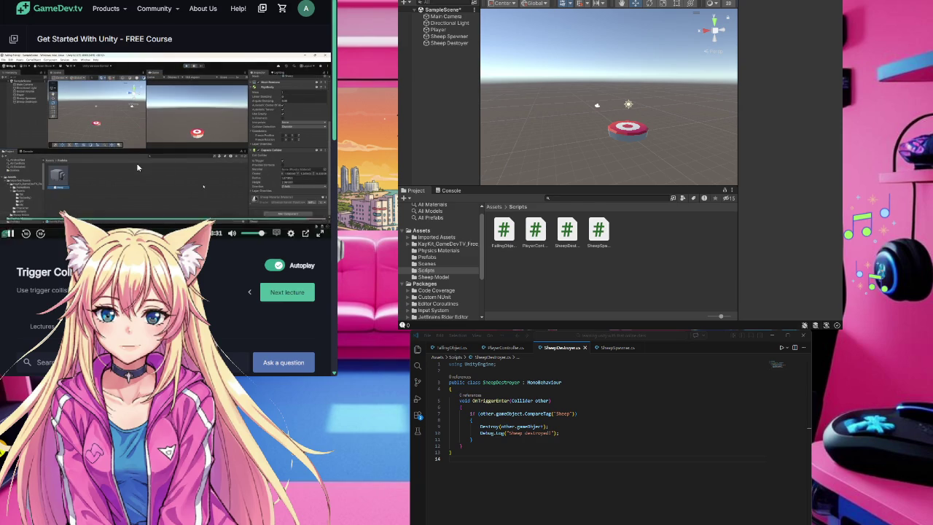
left_click(188, 181)
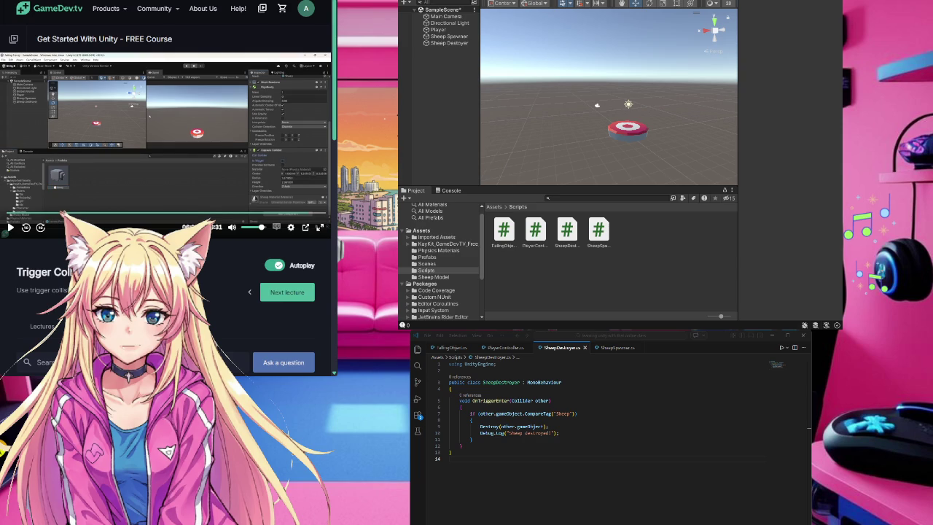
scroll(482, 257, "up", 1)
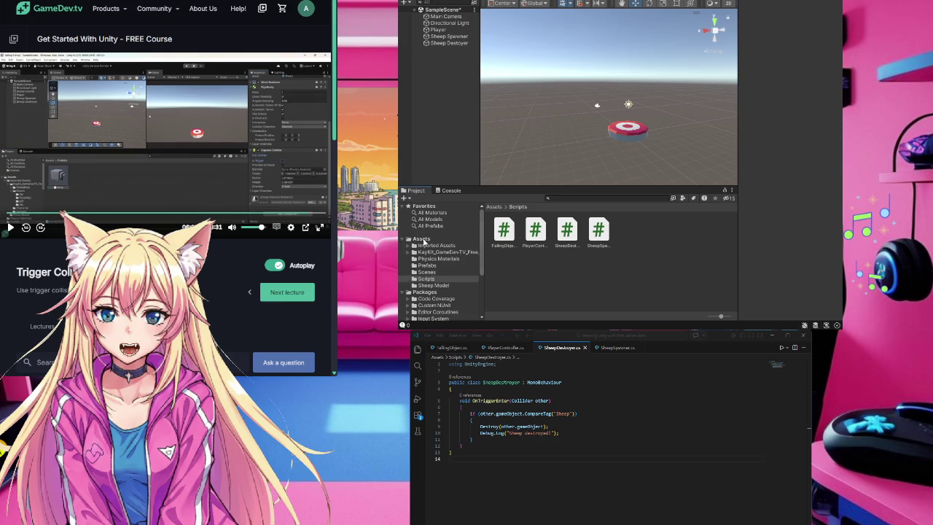
Step: Untick Is Trigger on the Sheep Model prefab's Capsule Collider and tick it on Player's Box Collider
left_click(421, 239)
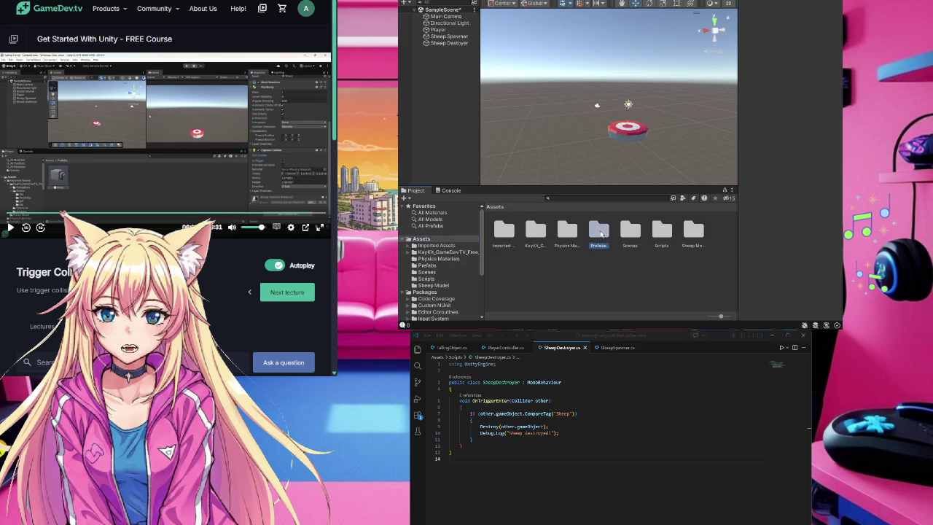
double_click(600, 229)
left_click(503, 230)
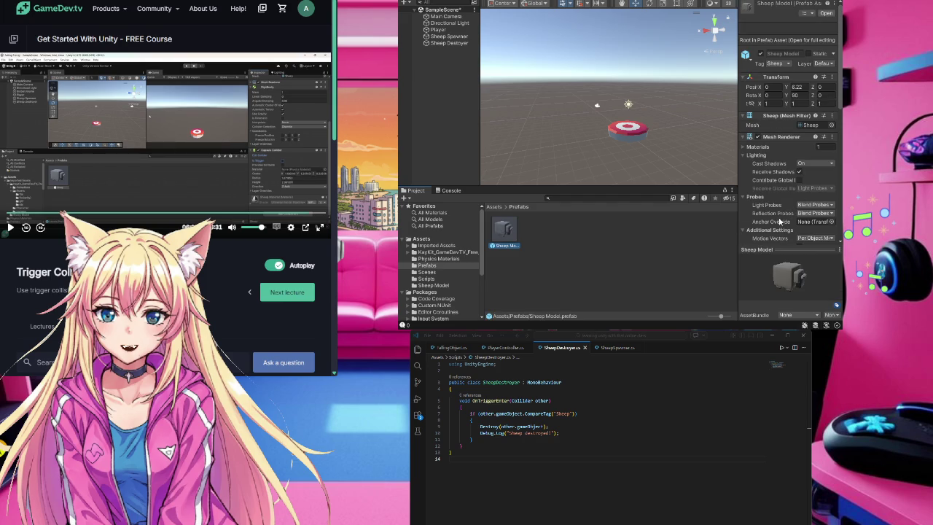
scroll(790, 175, "down", 10)
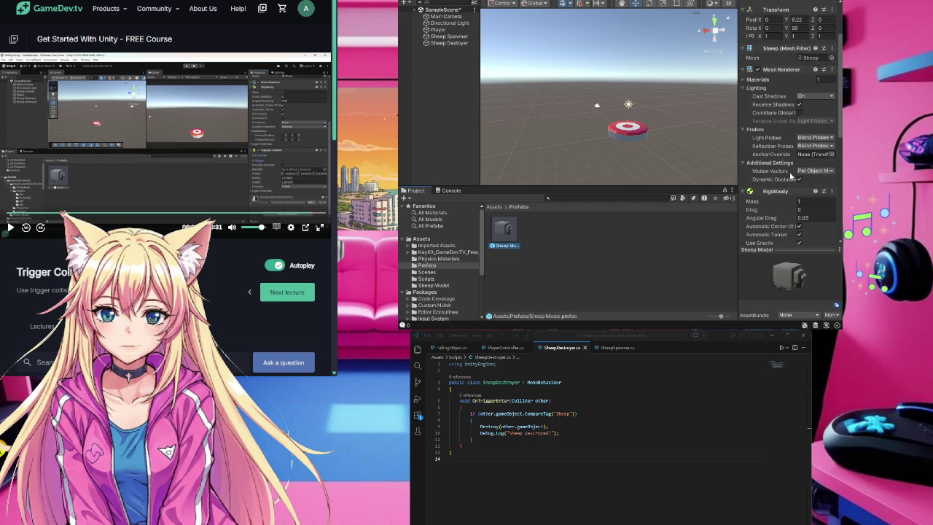
scroll(790, 175, "down", 1)
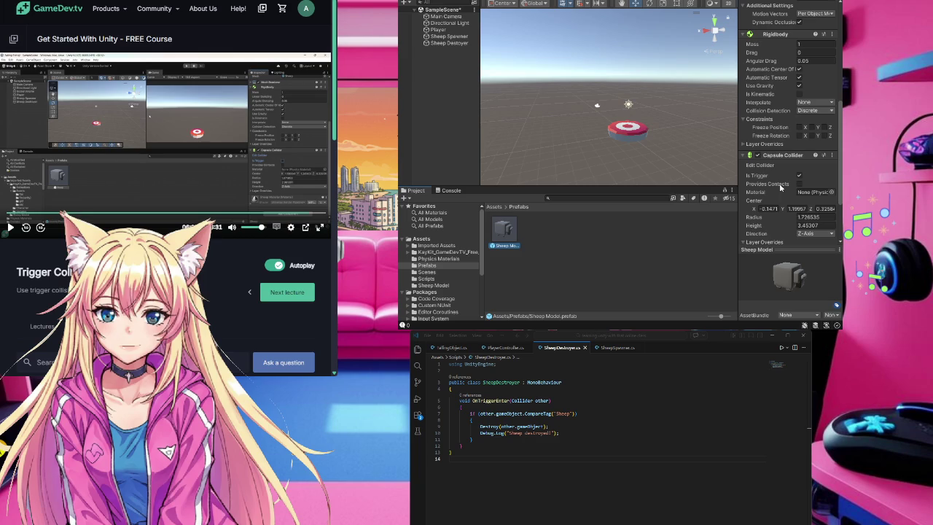
left_click(799, 175)
left_click(629, 131)
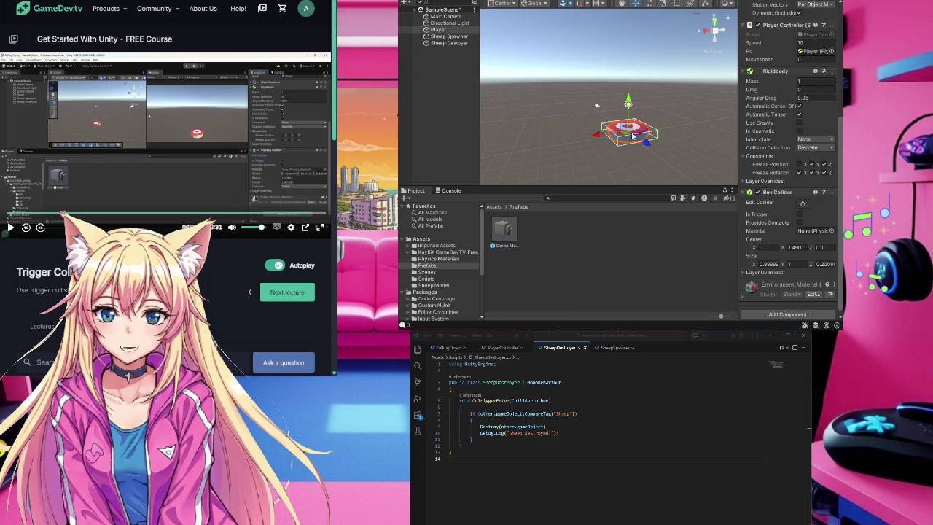
left_click(800, 215)
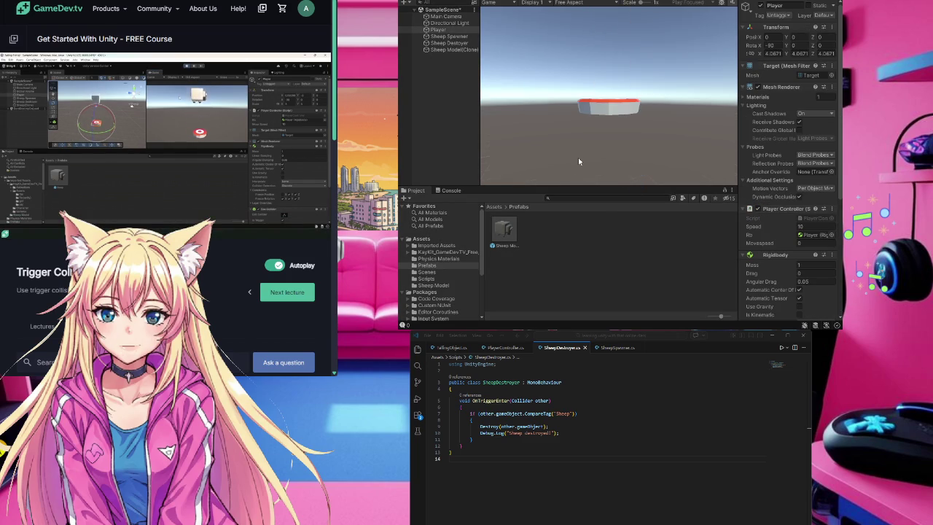
Step: Move the player platform right and then back left during play
key("Right")
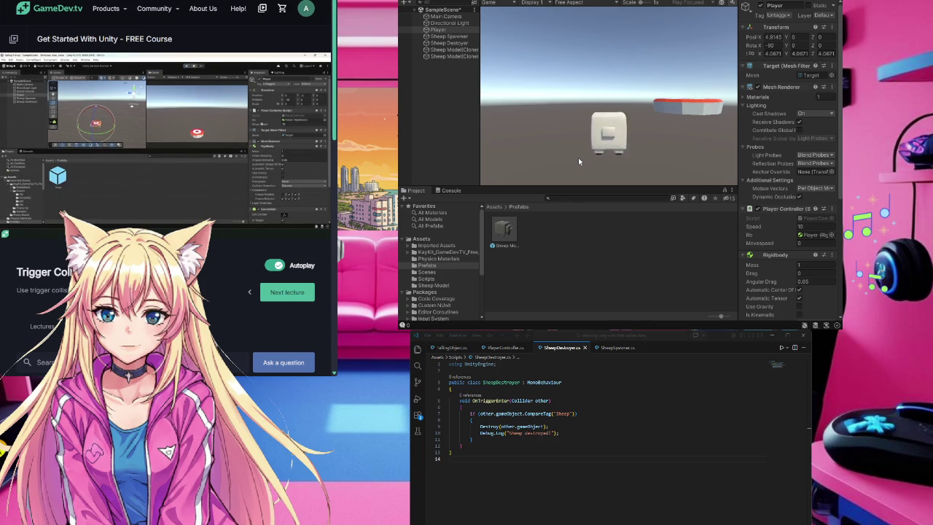
key("Left")
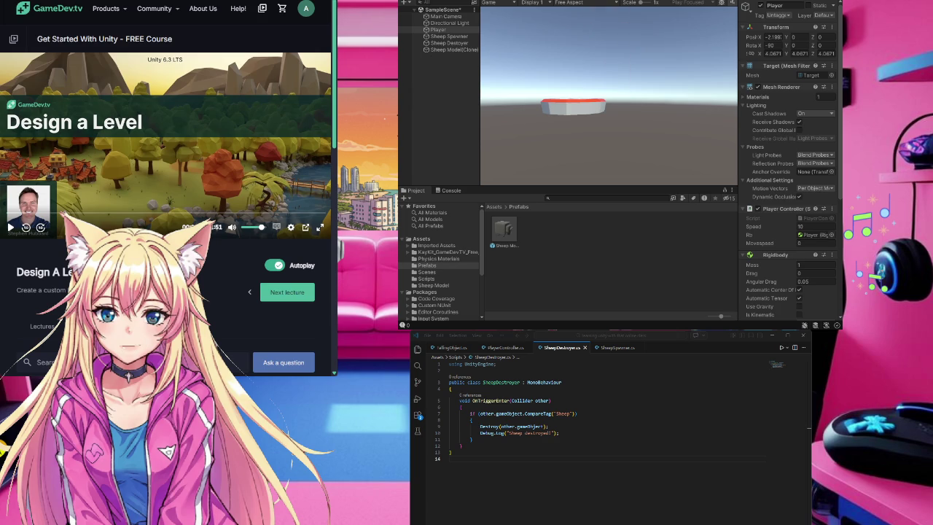
Step: Stop the play test and scroll the course page to the Design A Level lecture
key("ctrl+p")
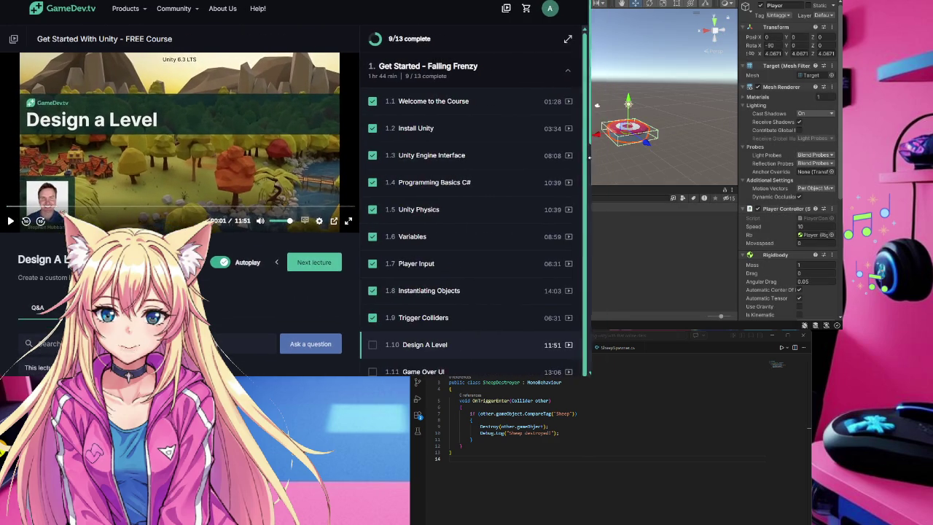
scroll(530, 204, "down", 5)
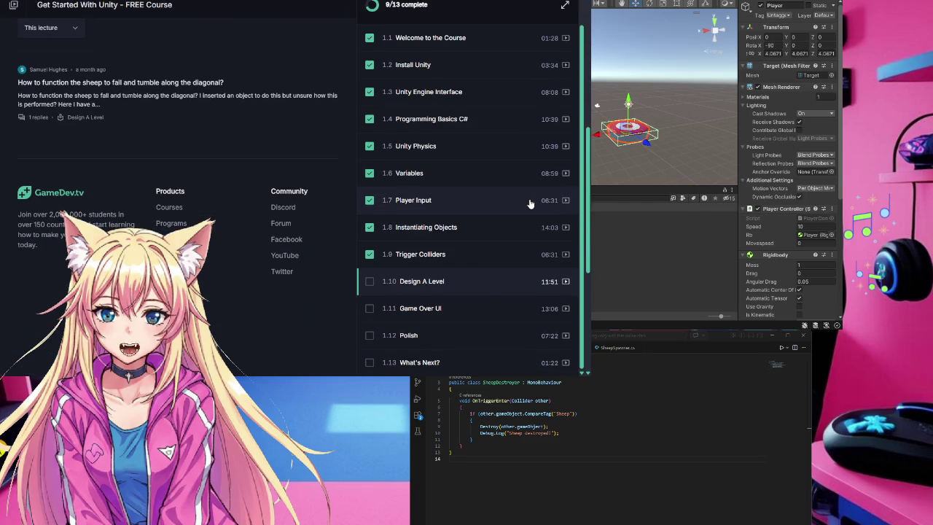
scroll(531, 204, "up", 1)
scroll(531, 205, "down", 1)
scroll(531, 204, "up", 1)
scroll(364, 188, "up", 10)
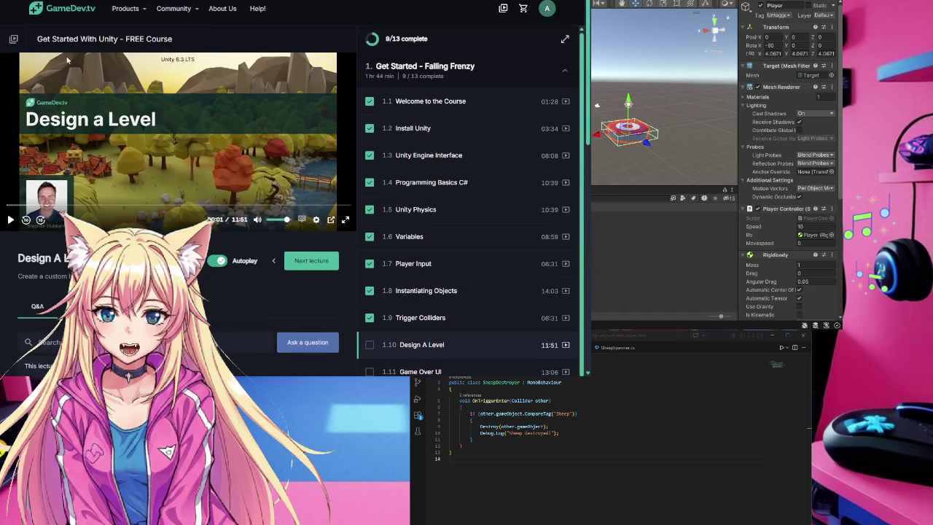
Step: Start the Design A Level lecture, select Main Camera, and narrow the browser beside Unity
left_click(200, 107)
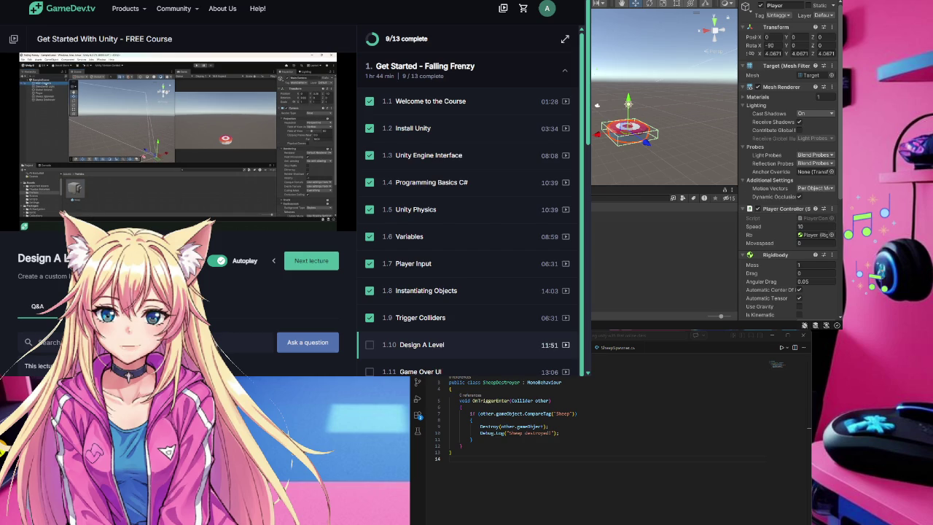
left_click(596, 104)
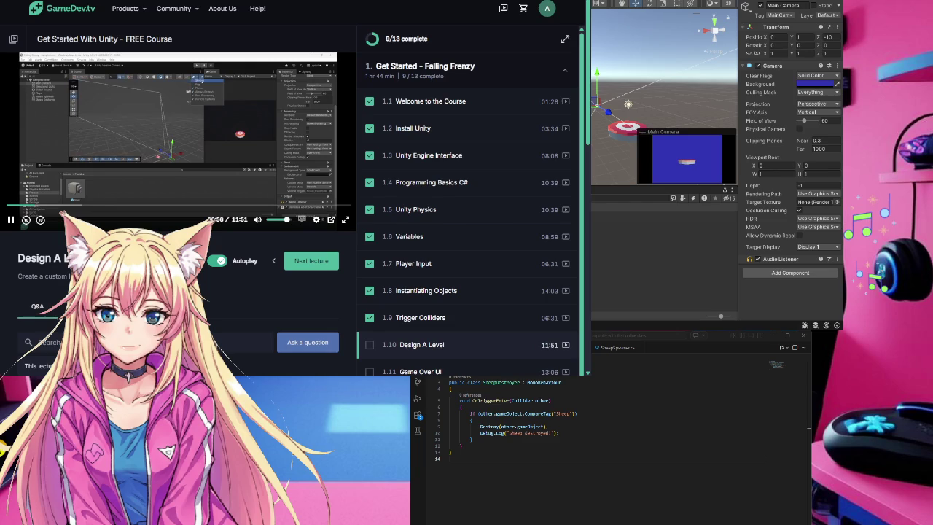
left_click(25, 219)
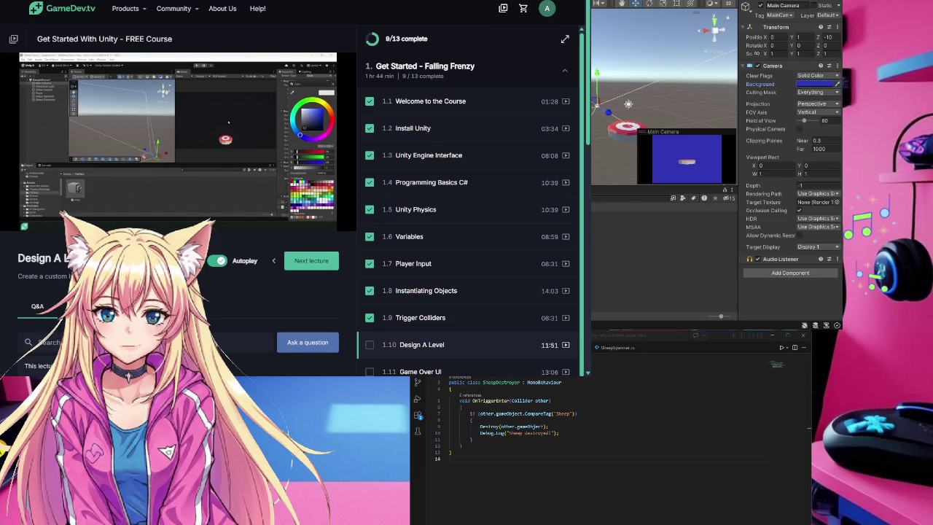
mouse_move(584, 265)
left_mouse_down()
mouse_move(357, 244)
mouse_move(376, 238)
left_mouse_up()
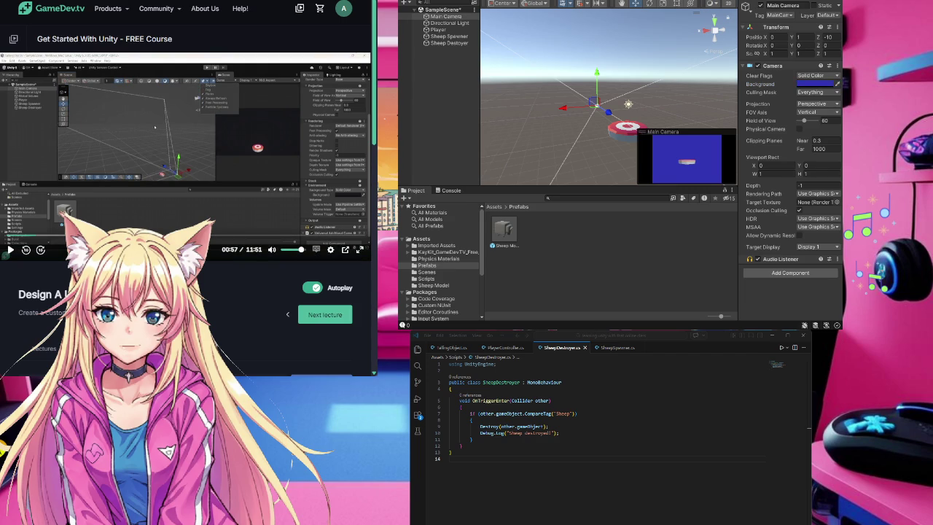
Step: Resize the Unity editor window to fit beside the browser
left_click_drag(842, 219, 890, 219)
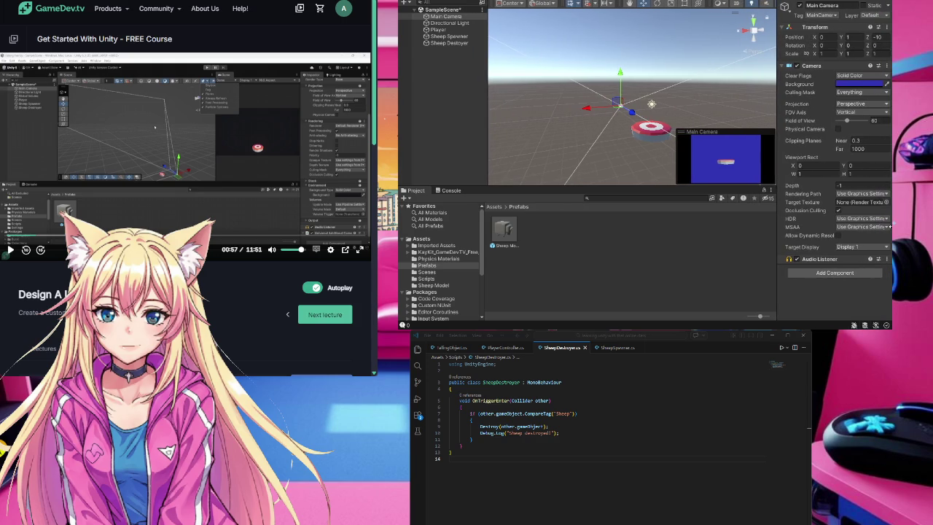
left_click_drag(398, 109, 401, 109)
left_click_drag(931, 7, 877, 6)
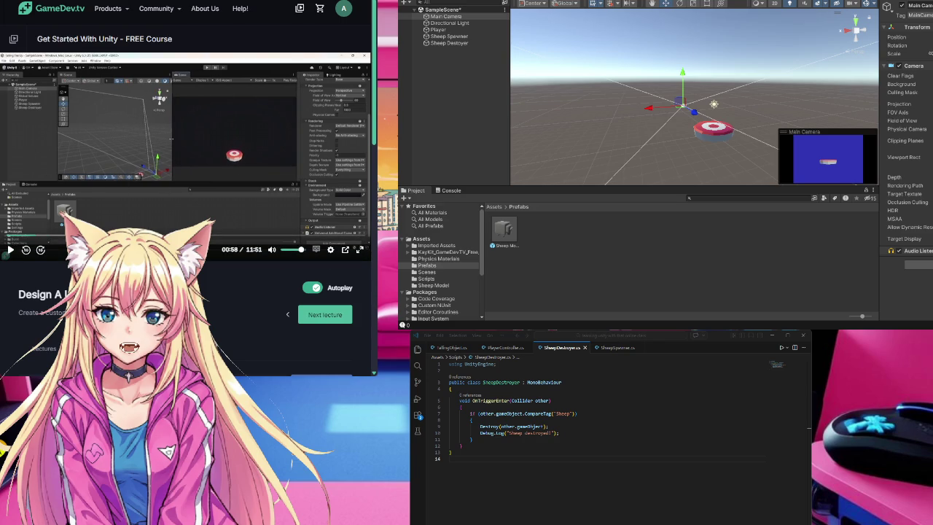
Step: Replay part of the lecture, turn off the Scene view skybox, and add a new Cube
left_click(26, 250)
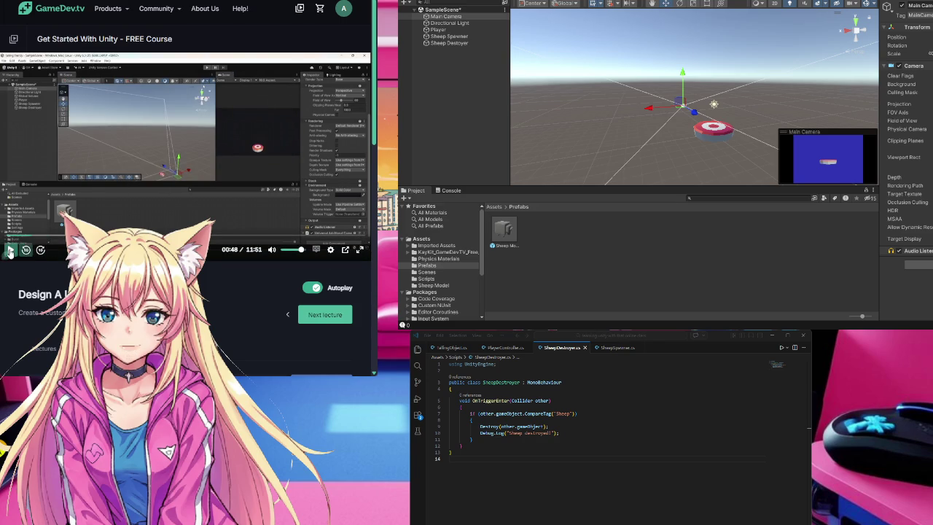
left_click(10, 250)
left_click(10, 250)
left_click(88, 146)
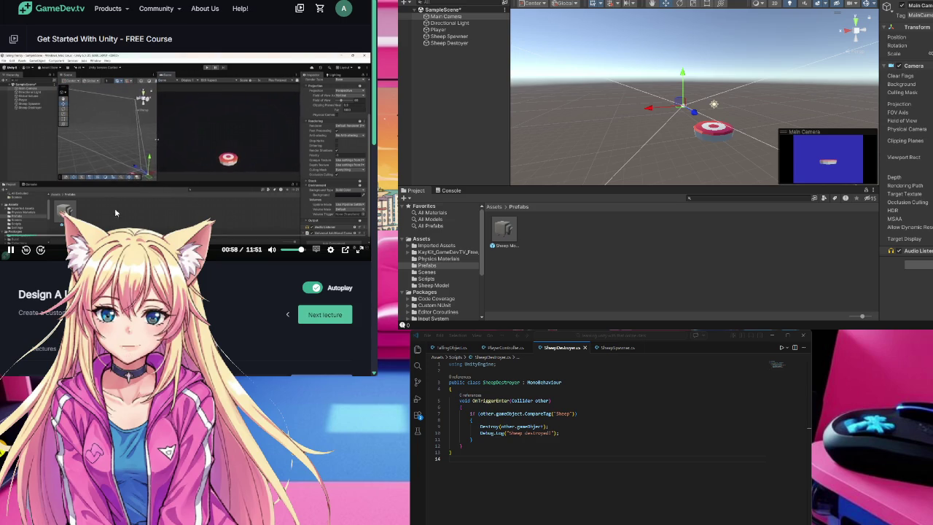
left_click(818, 3)
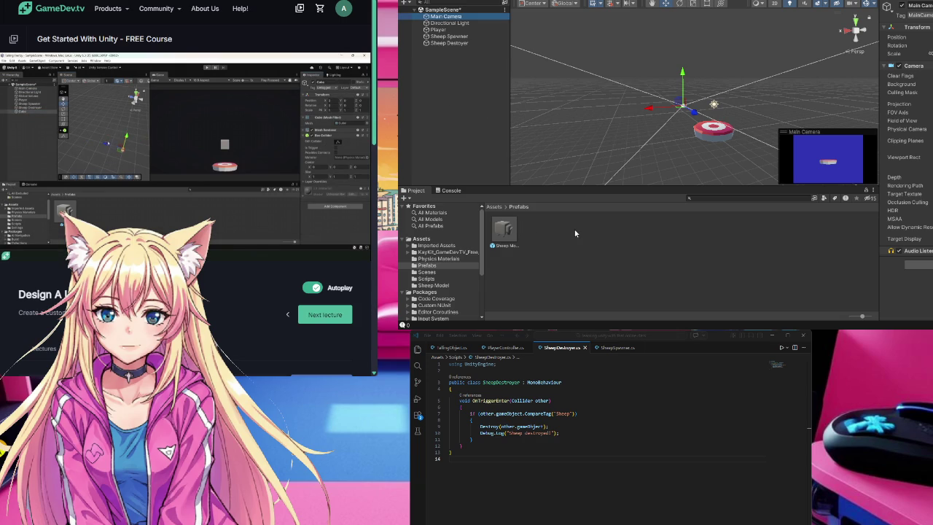
key("ctrl+v")
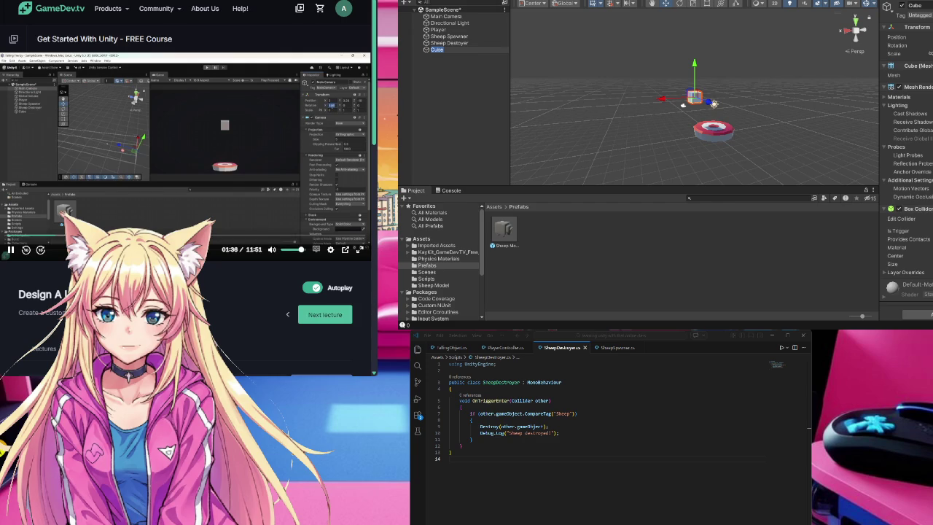
Step: Move the Main Camera slightly back along Z to -10.95
left_click(445, 16)
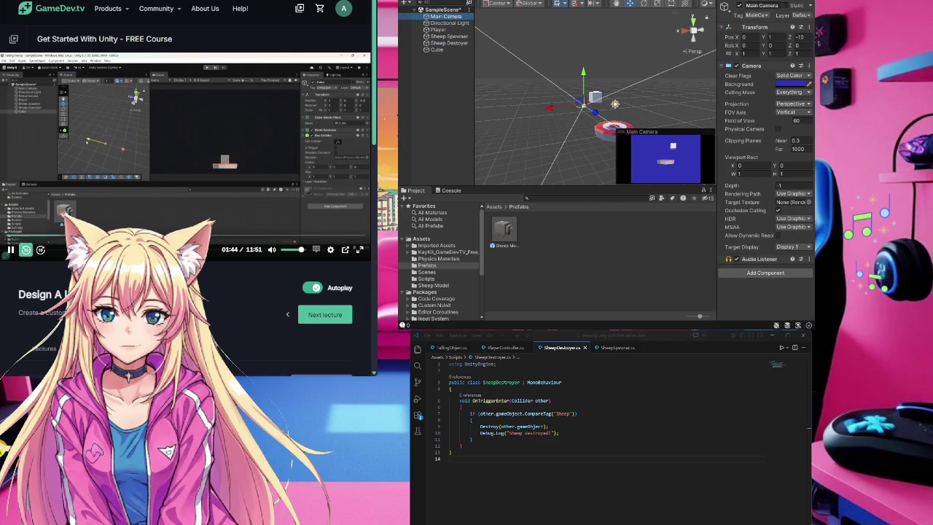
left_click(24, 250)
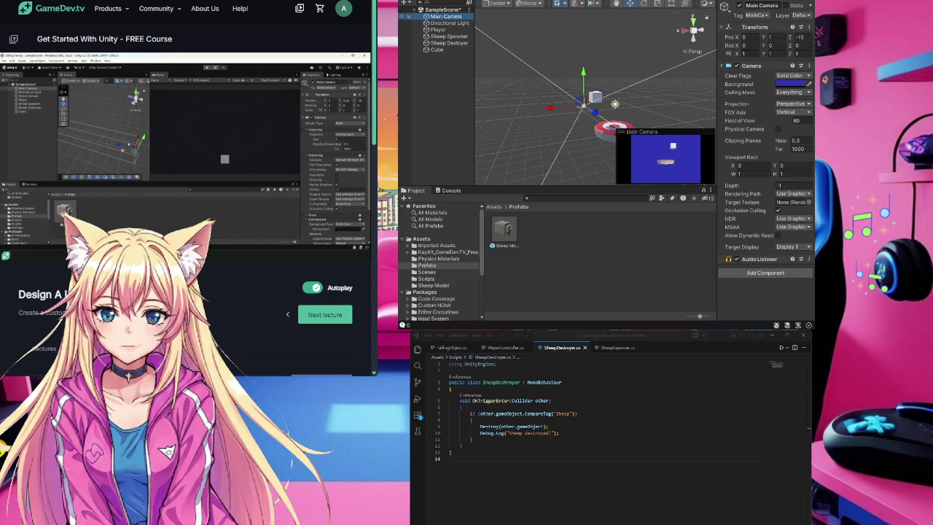
left_click(784, 45)
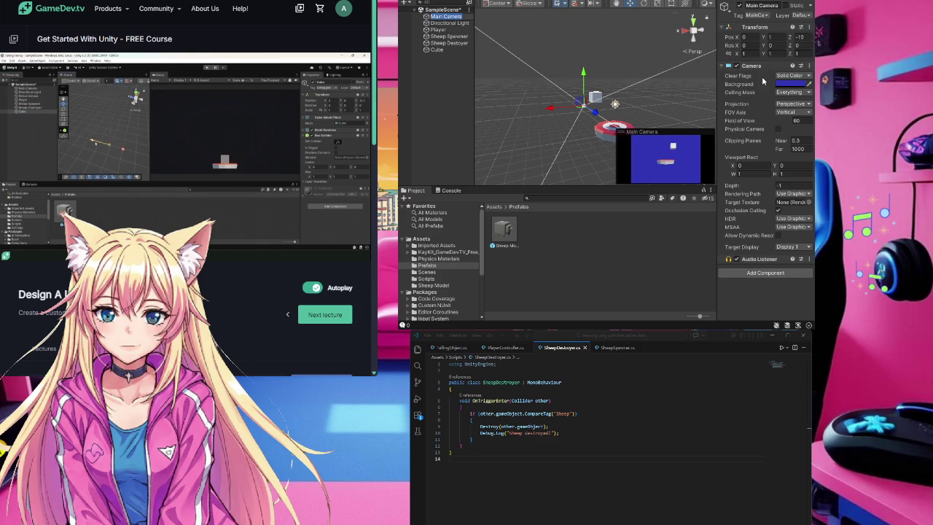
mouse_move(592, 111)
left_mouse_down()
mouse_move(602, 114)
mouse_move(599, 107)
left_mouse_up()
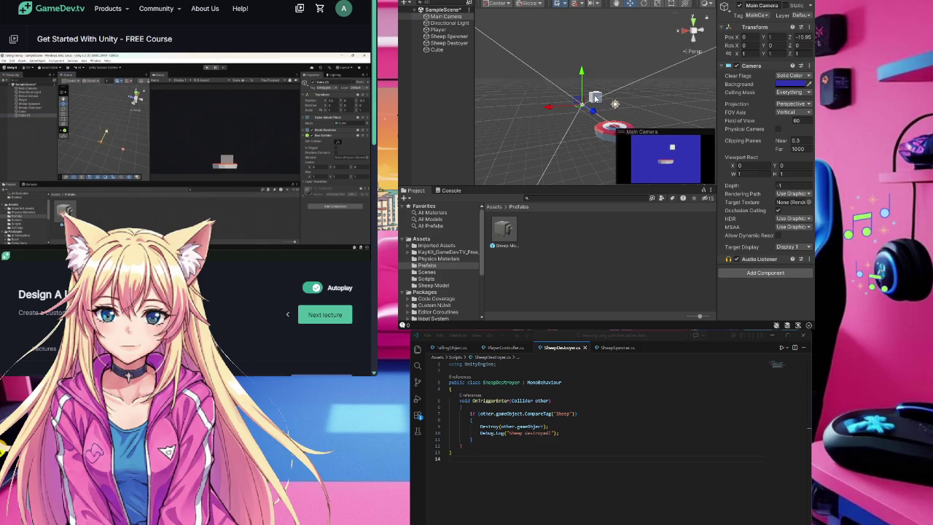
Step: Reposition and expand the Main Camera preview, then reselect the Cube and nudge it along Z
left_click(595, 98)
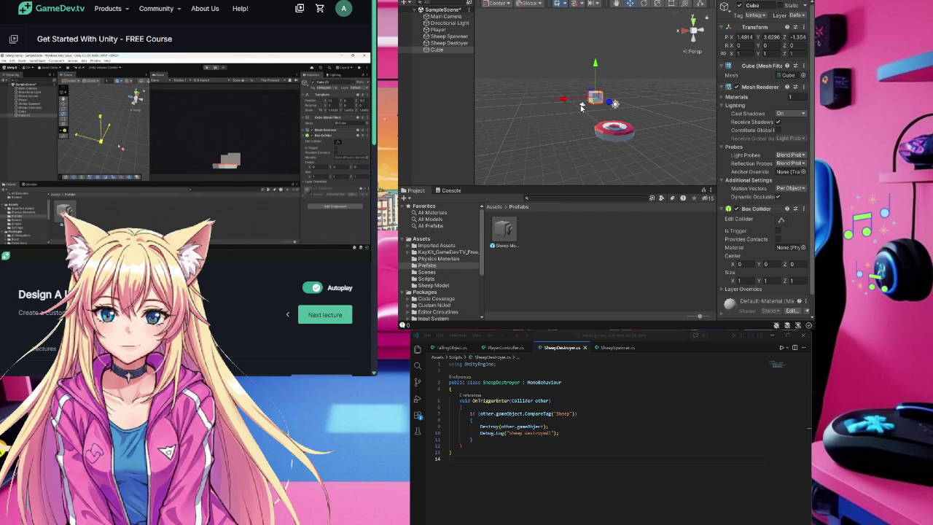
left_click(596, 97)
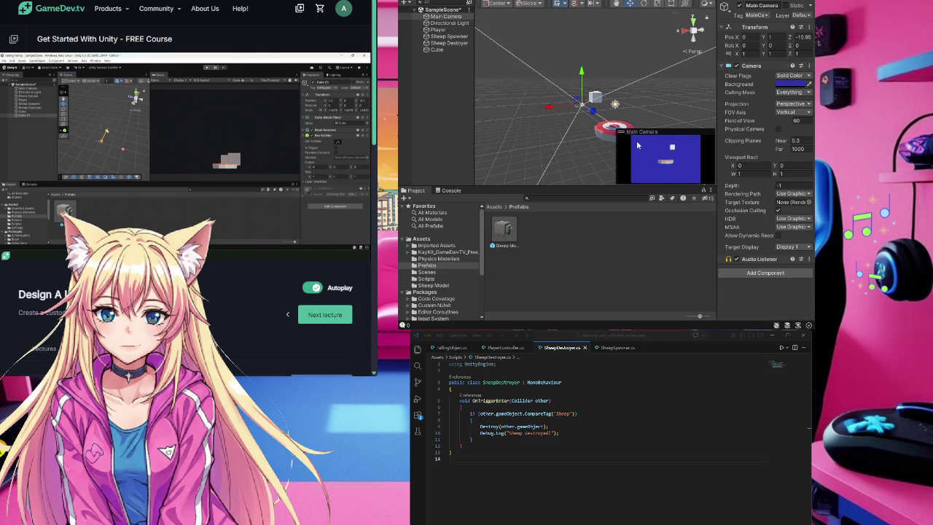
left_click_drag(621, 133, 714, 91)
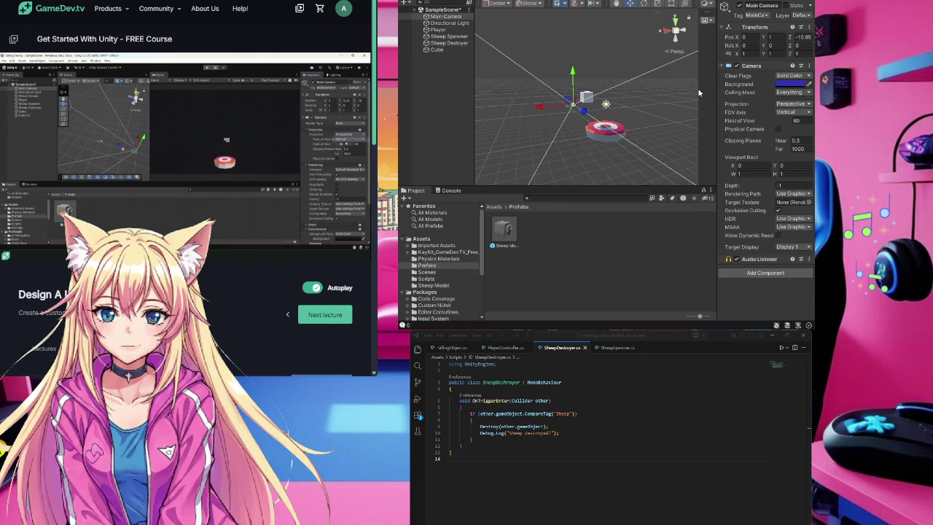
left_click(710, 22)
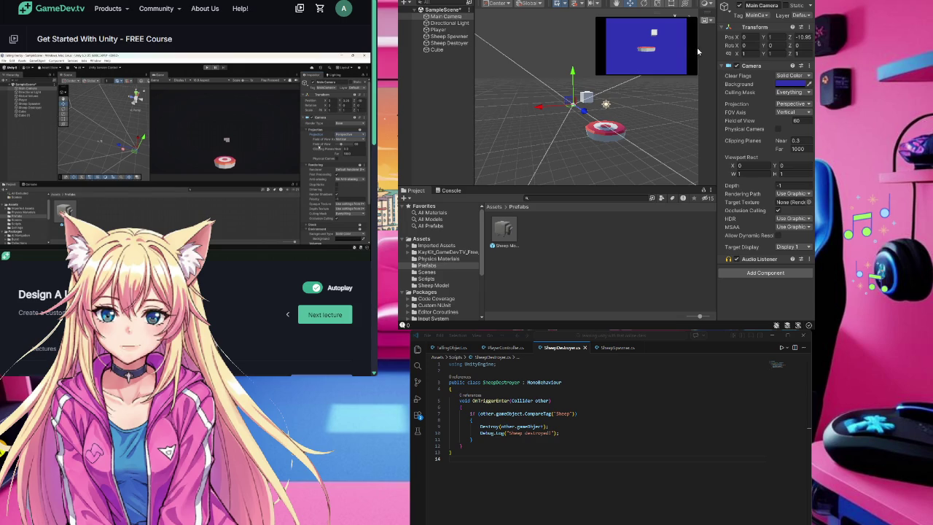
left_click(585, 96)
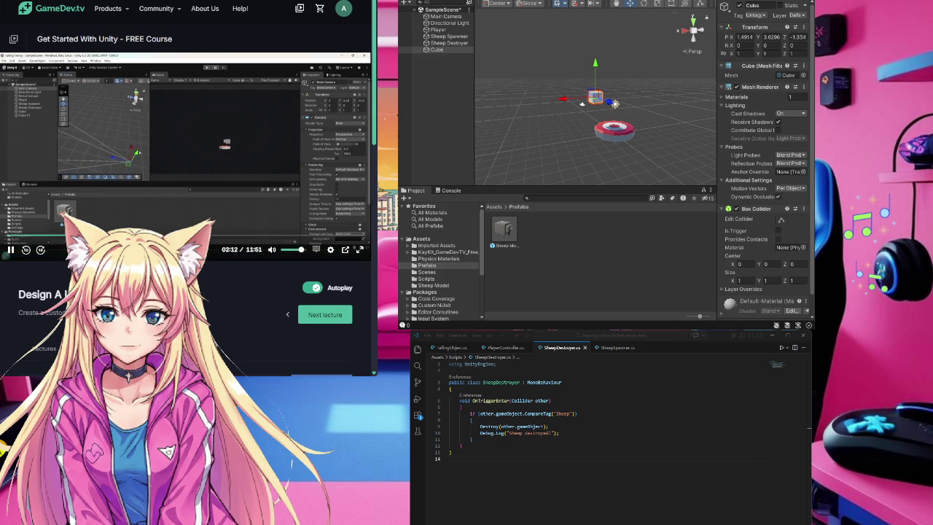
mouse_move(616, 104)
left_mouse_down()
mouse_move(639, 110)
mouse_move(615, 104)
left_mouse_up()
Step: Start, stop and restart Play mode to test the scene
key("ctrl+p")
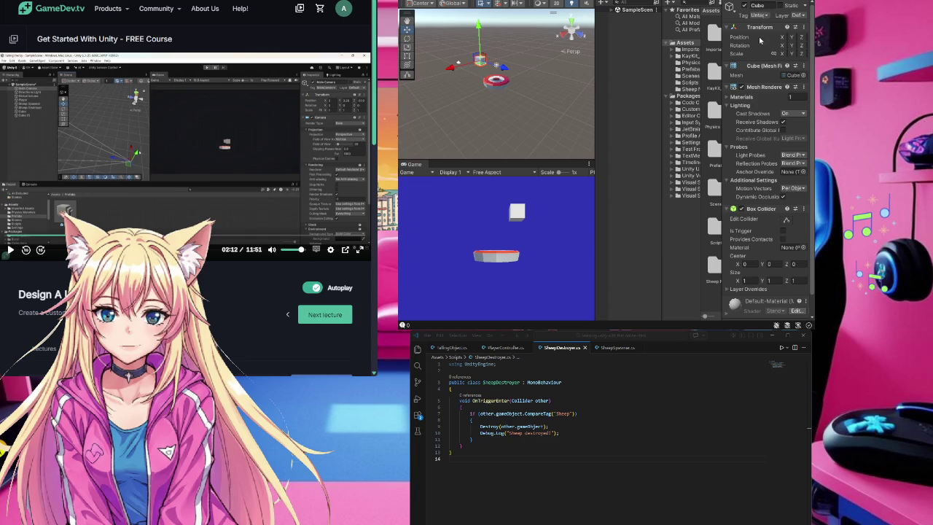
key("ctrl+p")
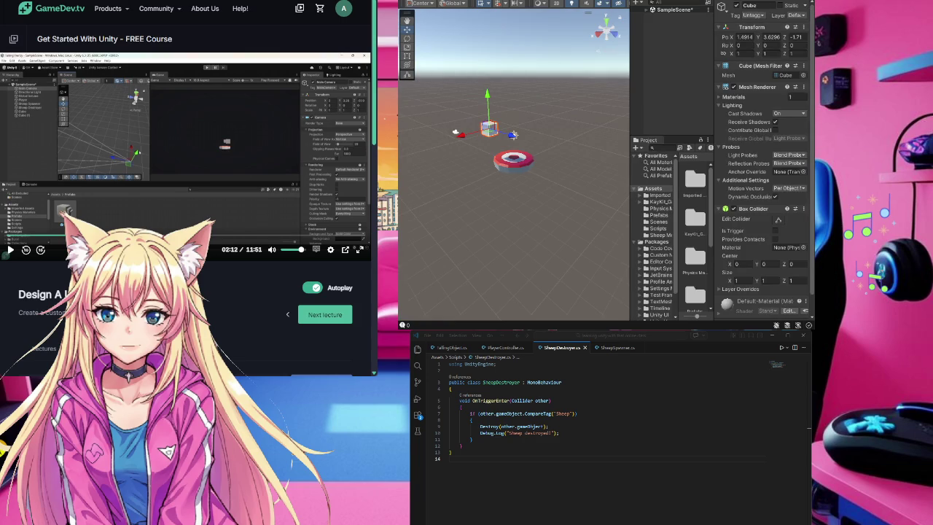
key("ctrl+p")
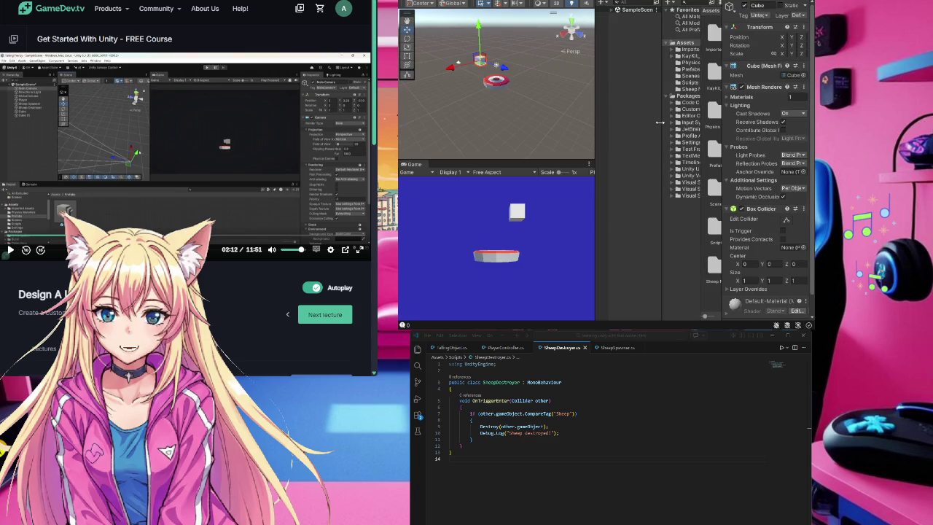
Step: Dock the Project panel beneath the Game view and the Hierarchy on the left, then play-test
left_click_drag(660, 122, 652, 122)
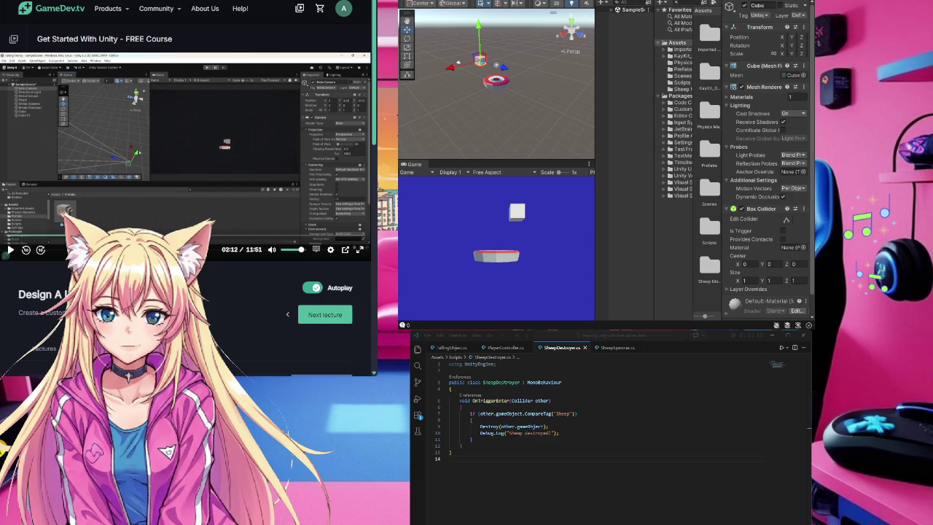
left_click_drag(678, 5, 628, 242)
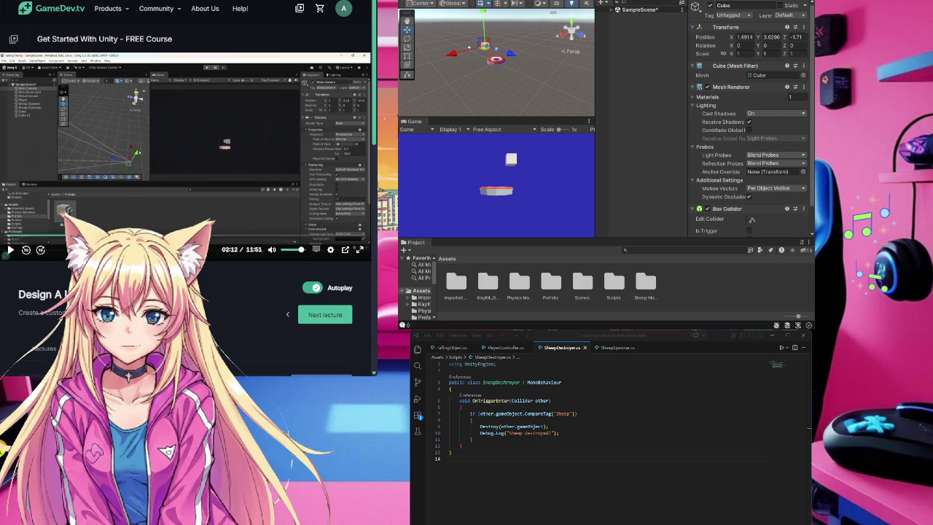
left_click_drag(627, 3, 412, 109)
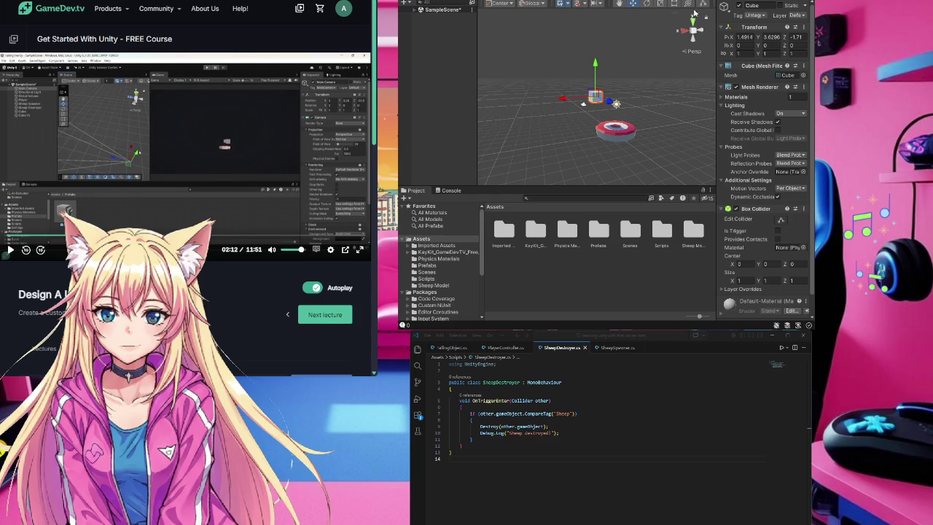
key("ctrl+p")
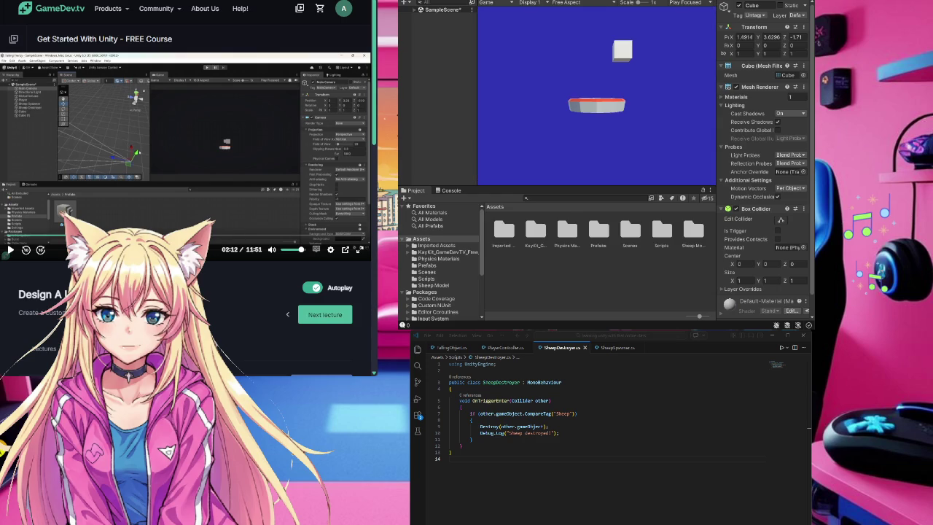
Step: Stop Play mode and widen the Game view beside the Scene view
key("ctrl+p")
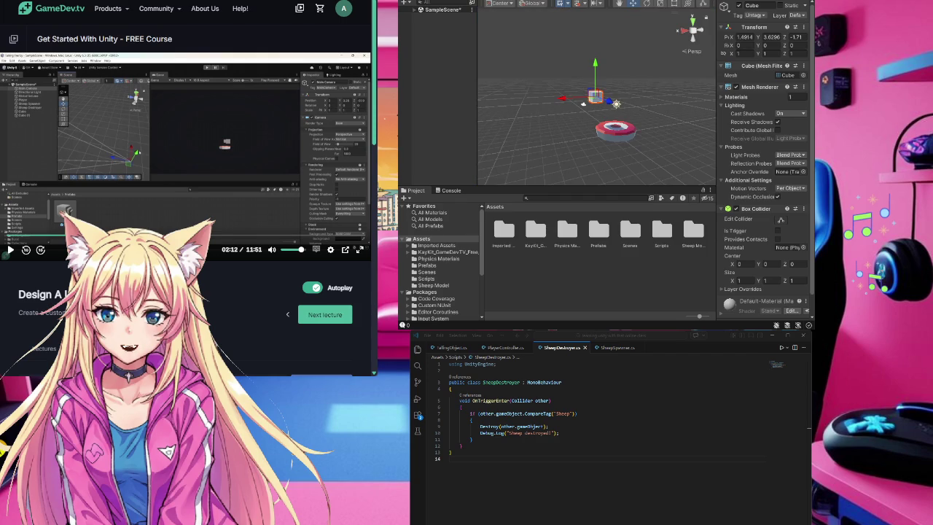
key("ctrl+p")
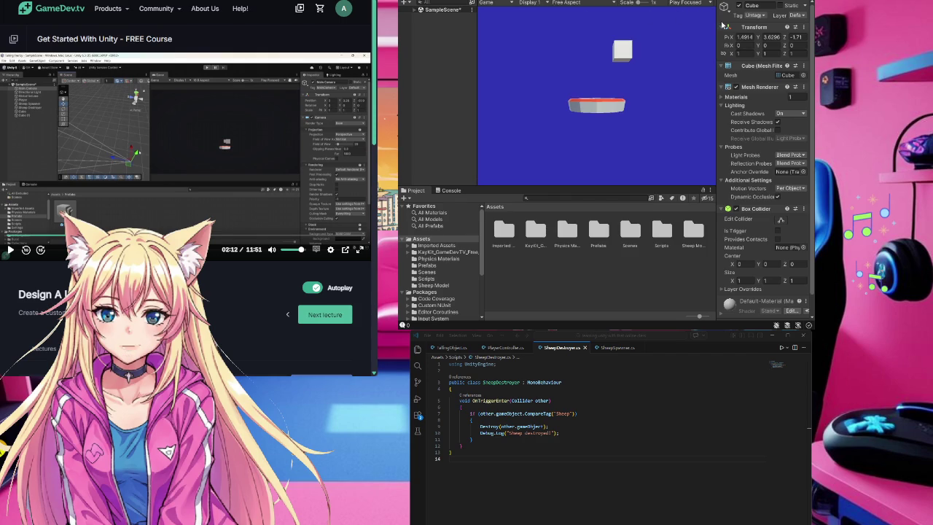
key("ctrl+p")
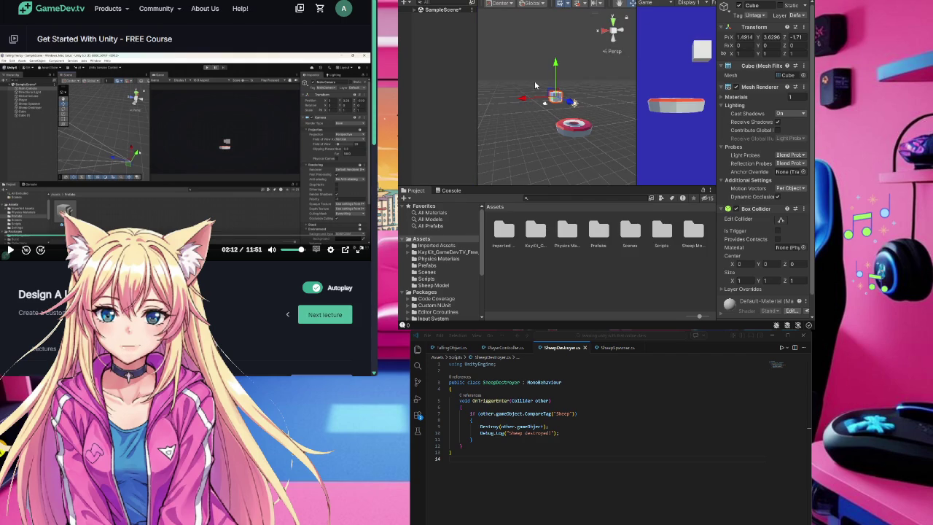
left_click_drag(636, 92, 588, 90)
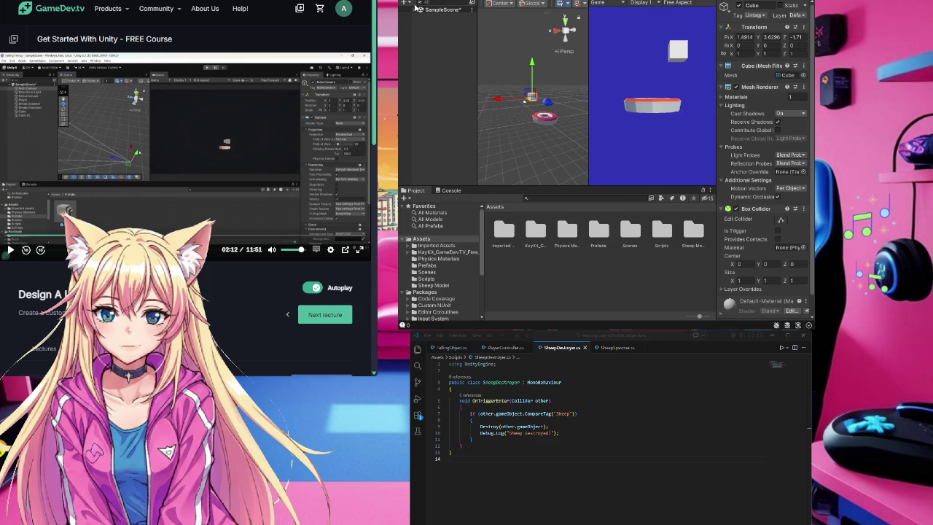
Step: Expand SampleScene in the Hierarchy, rewind the lecture video, and select Main Camera
left_click(414, 9)
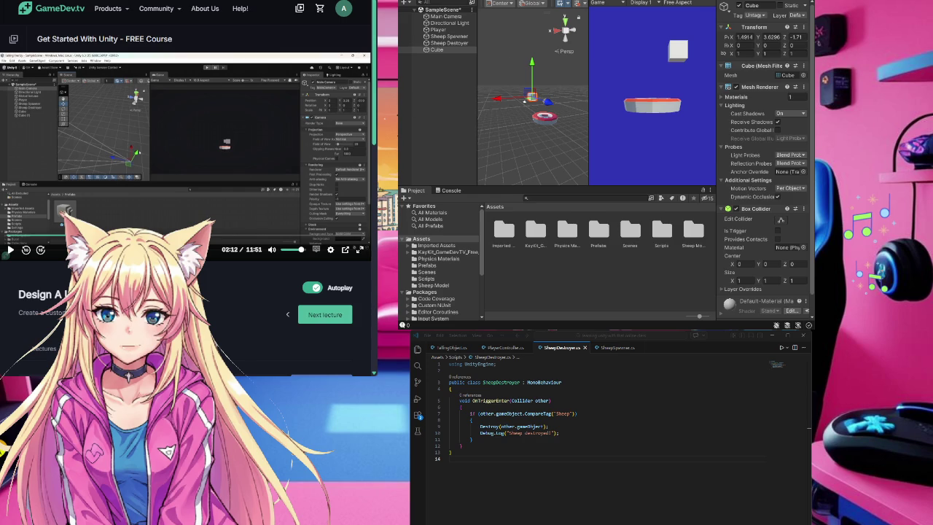
left_click(25, 249)
left_click(26, 249)
left_click(25, 249)
left_click(25, 249)
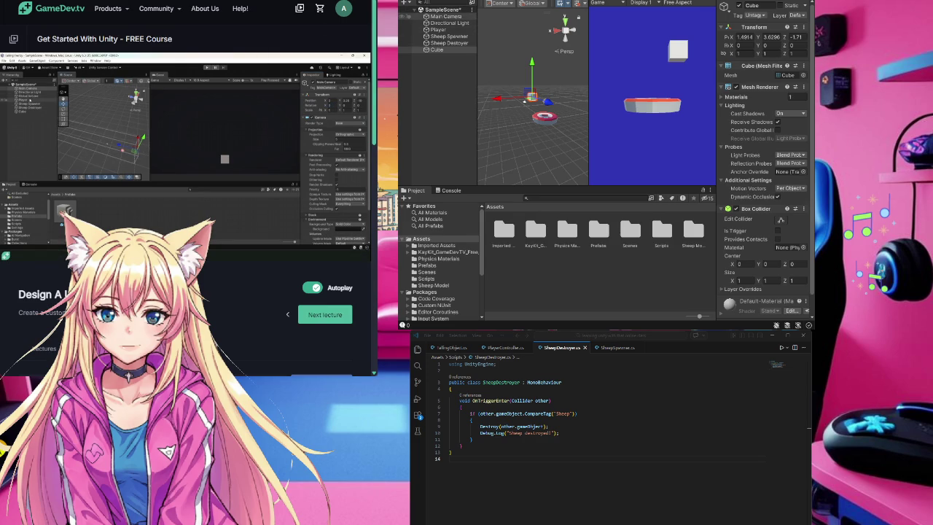
left_click(446, 16)
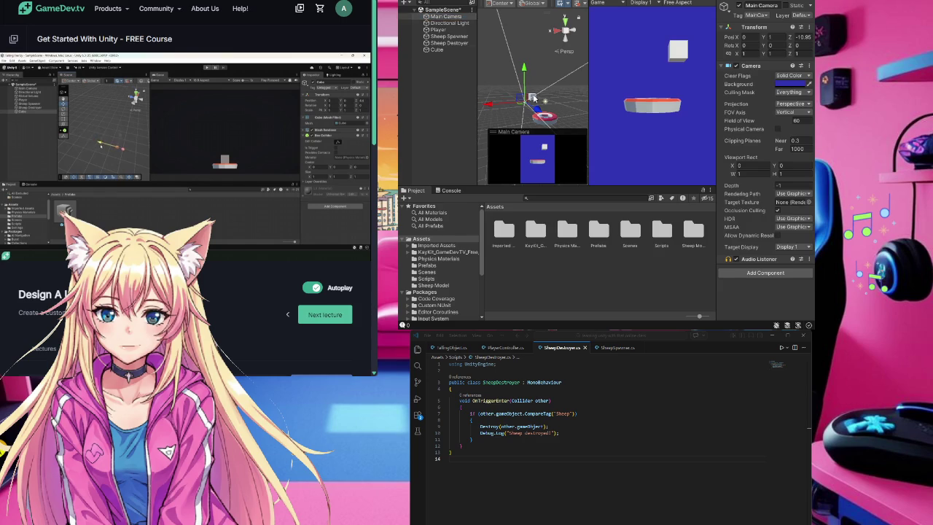
Step: Move the Cube beside the red target, setting Position X 2.85 and Z 6.71
left_click(535, 97)
mouse_move(495, 103)
left_mouse_down()
mouse_move(539, 107)
mouse_move(568, 123)
left_mouse_up()
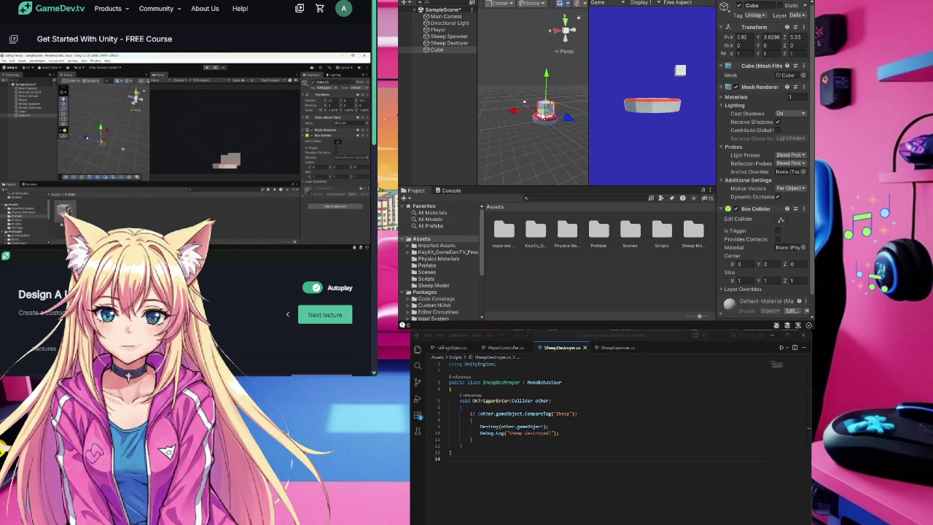
mouse_move(556, 119)
left_mouse_down()
mouse_move(515, 101)
mouse_move(558, 116)
mouse_move(527, 117)
left_mouse_up()
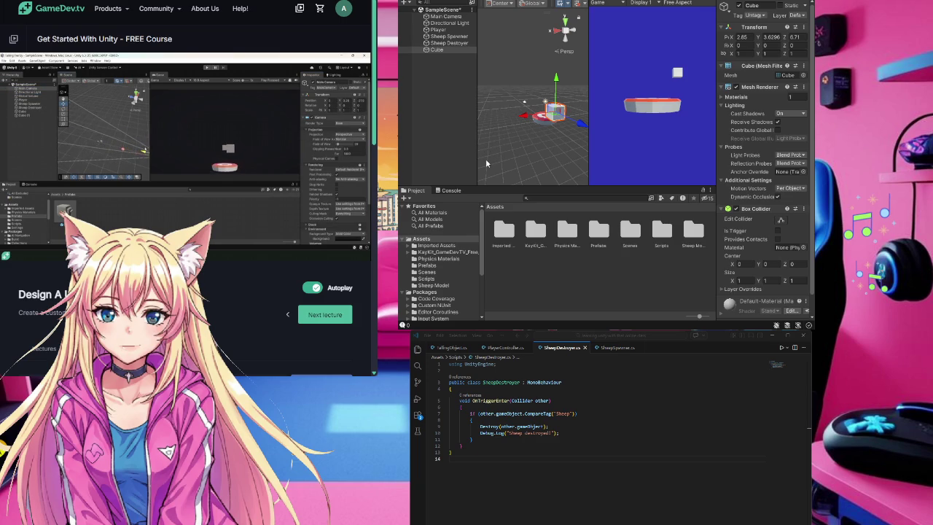
left_click(540, 122)
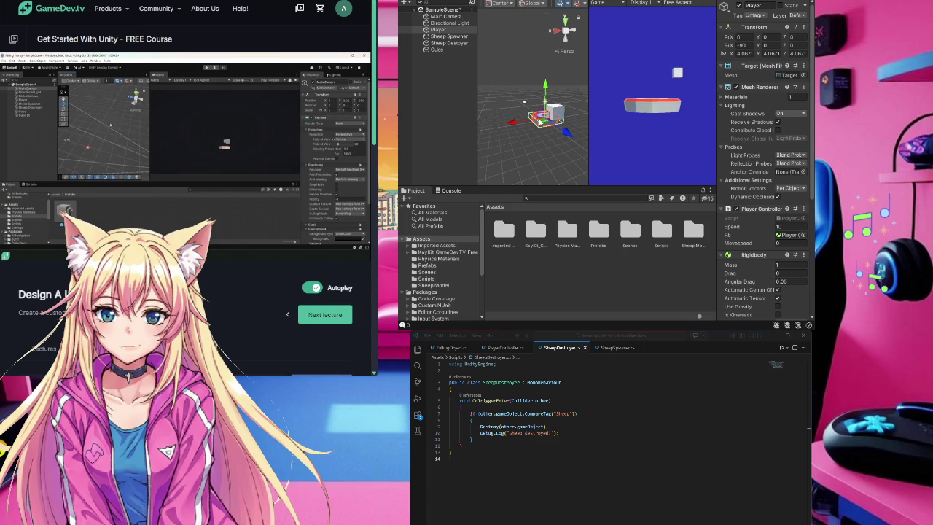
left_click(555, 111)
left_click(742, 37)
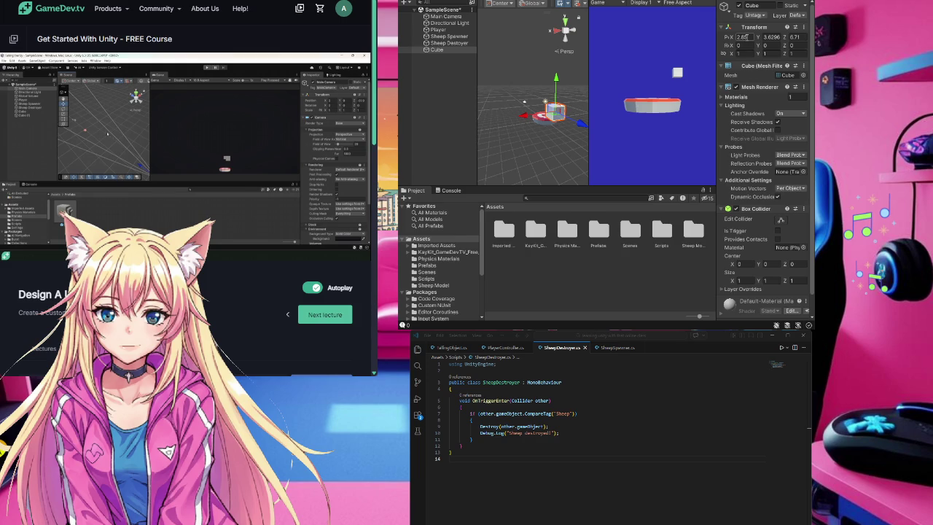
key("Return")
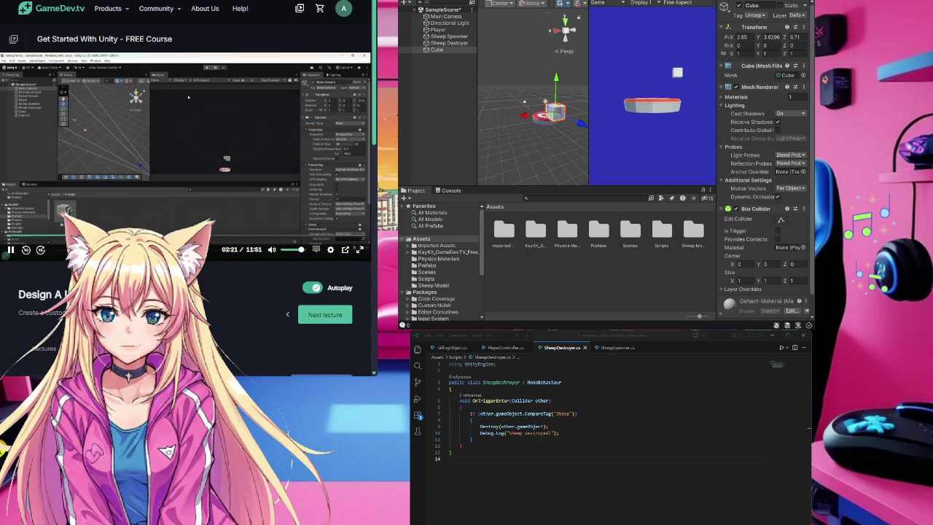
left_click(465, 17)
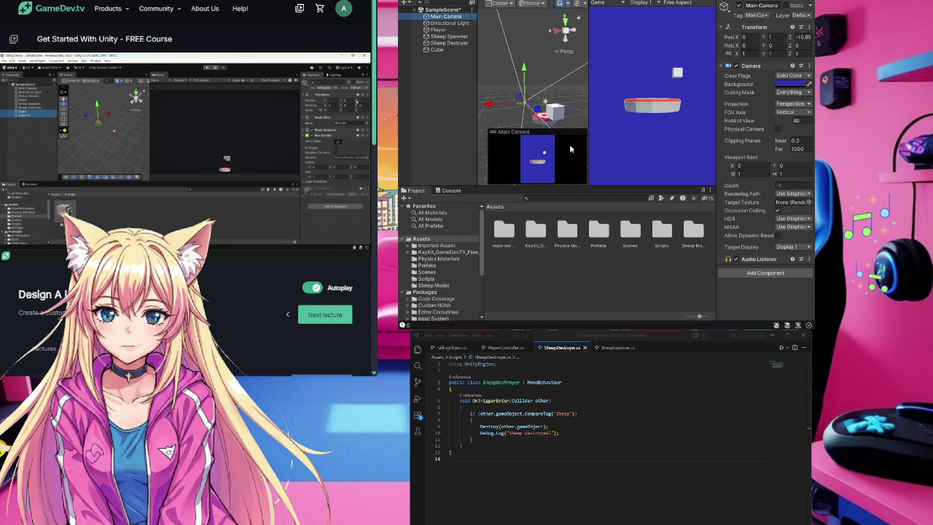
Step: Move the Main Camera up to Y 7.6 and back to Z -19.6, and rewind the tutorial to 02:18
left_click_drag(544, 115, 527, 103)
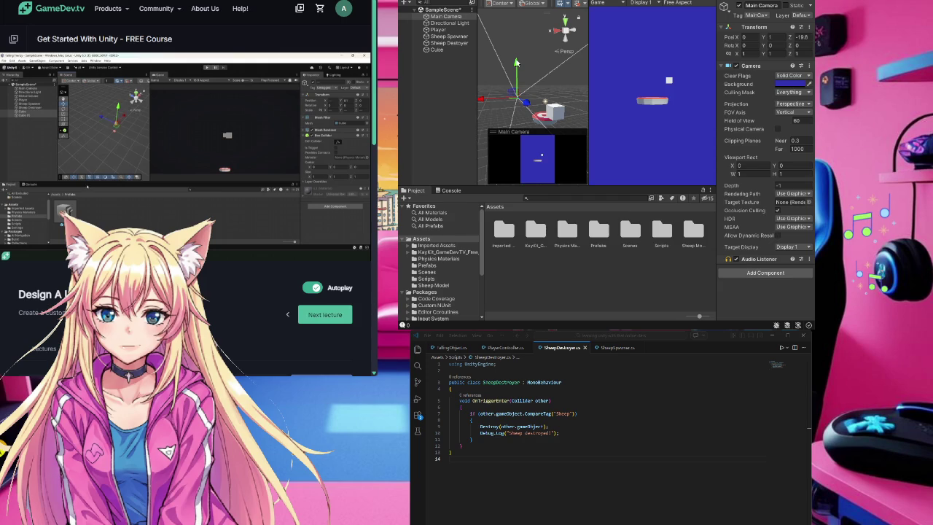
left_click_drag(516, 84, 514, 43)
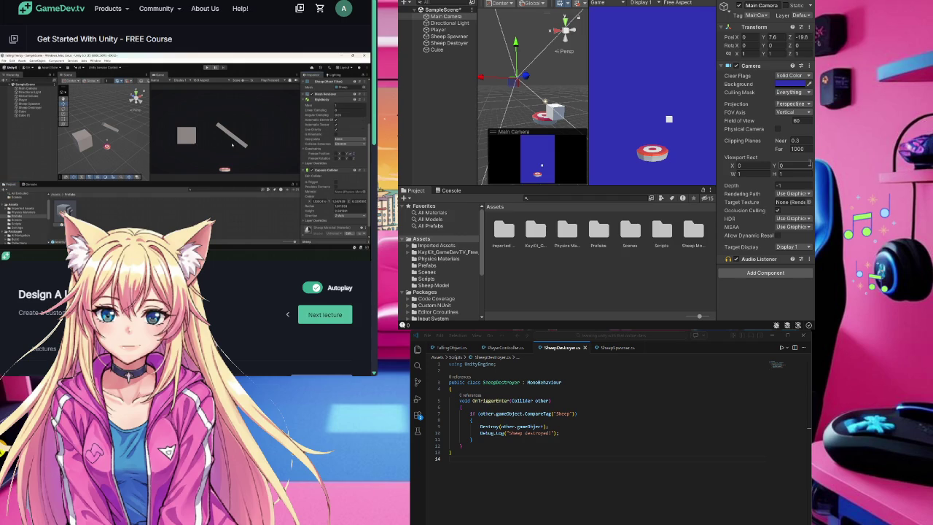
left_click(26, 250)
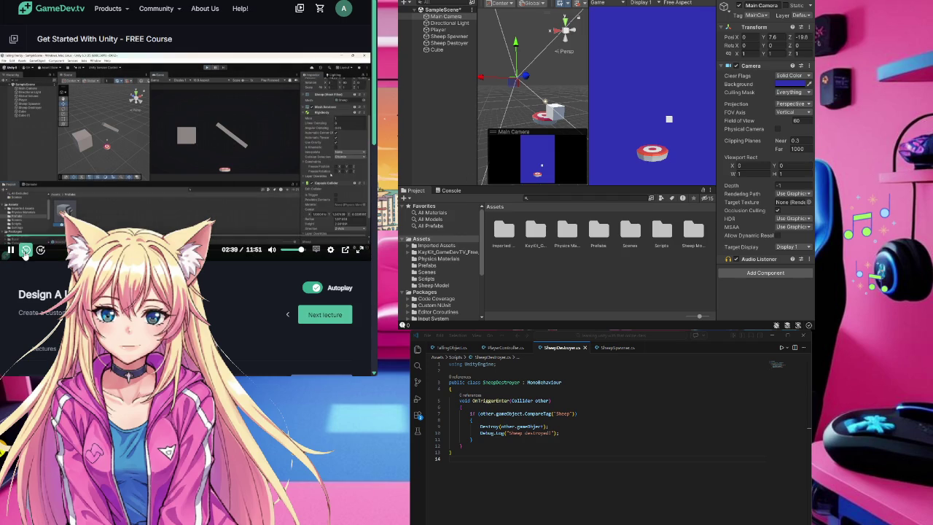
left_click(25, 250)
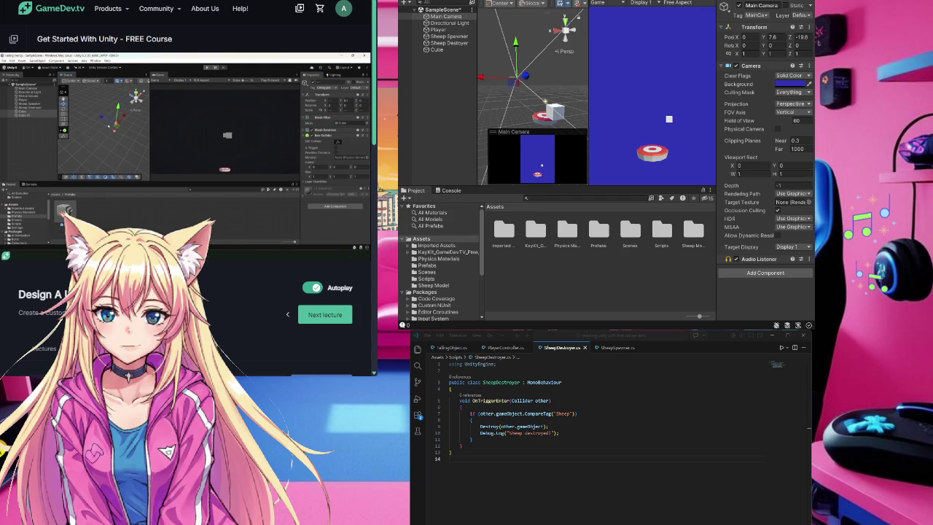
left_click(31, 143)
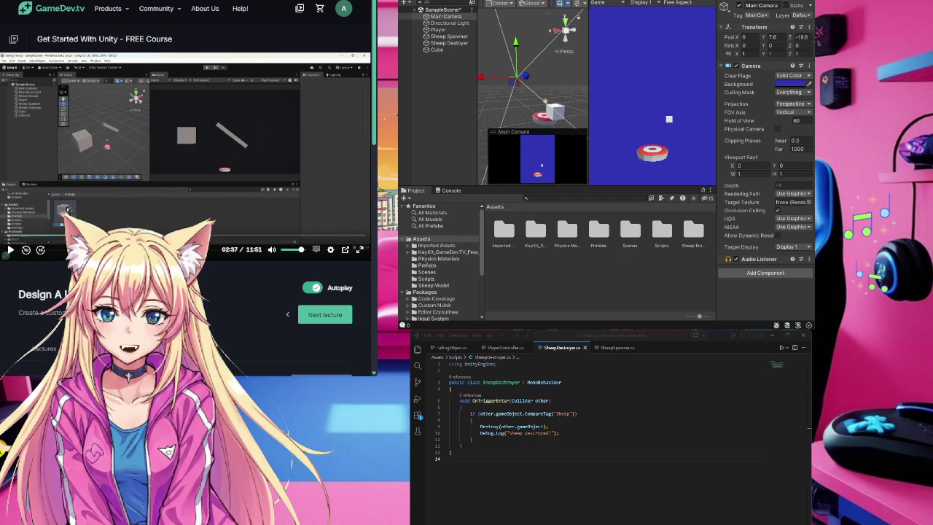
left_click(77, 234)
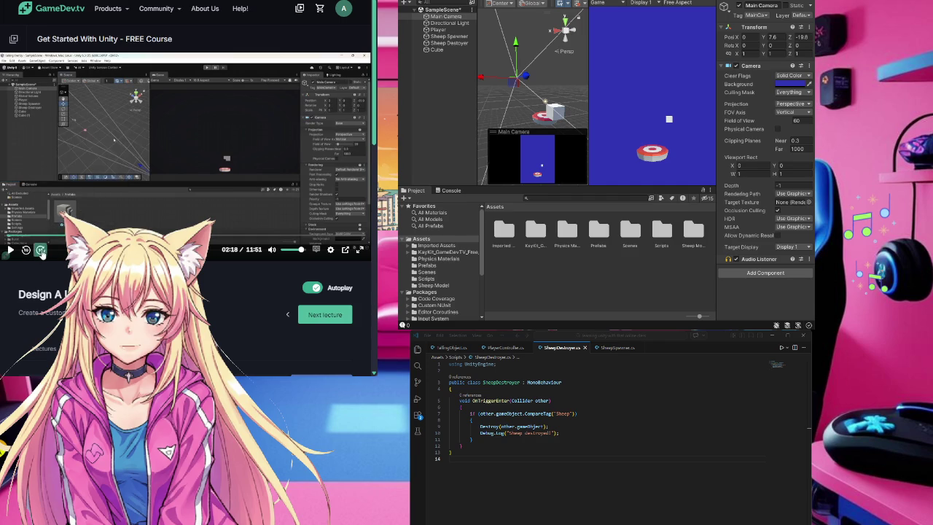
left_click(10, 250)
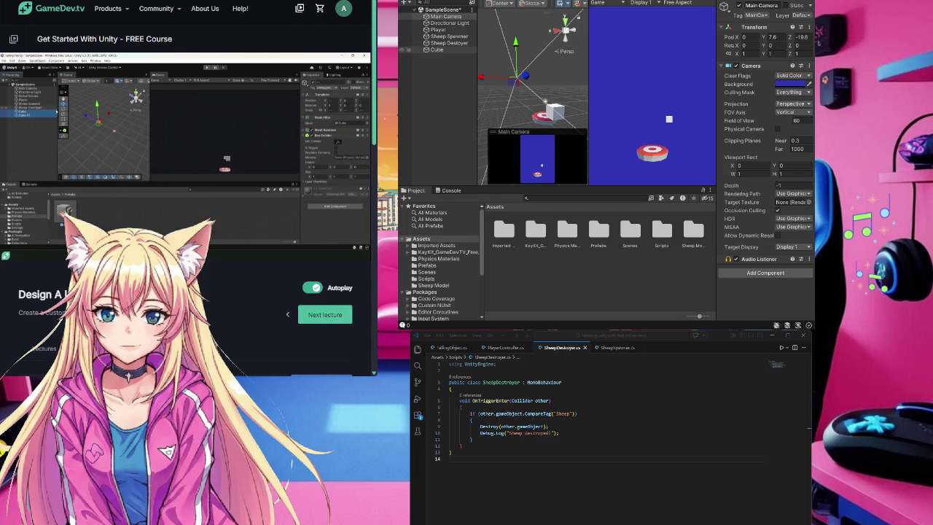
left_click(435, 49)
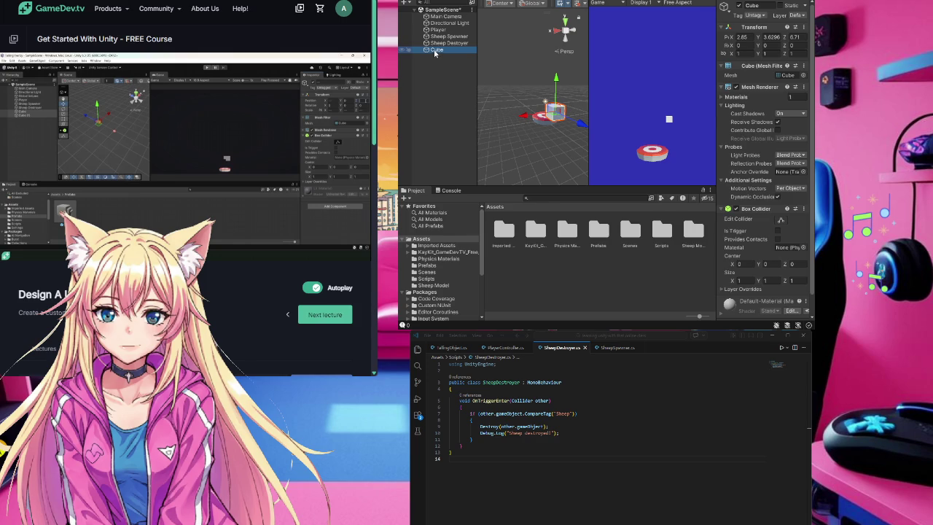
Step: Duplicate the Cube with Ctrl+D to create Cube (1)
key("ctrl+d")
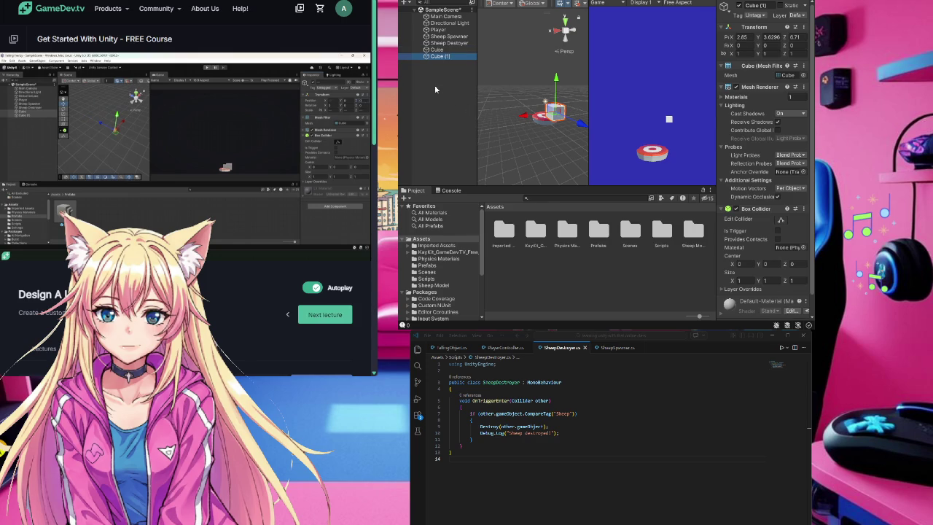
left_click(436, 50)
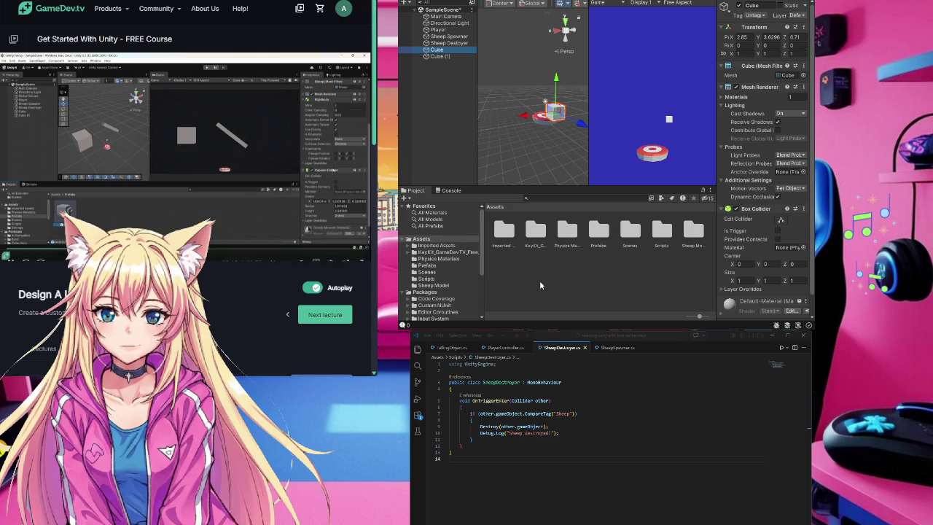
Step: Open the Prefabs folder, inspect the Sheep Model prefab and resume the tutorial video
left_click(598, 232)
double_click(599, 232)
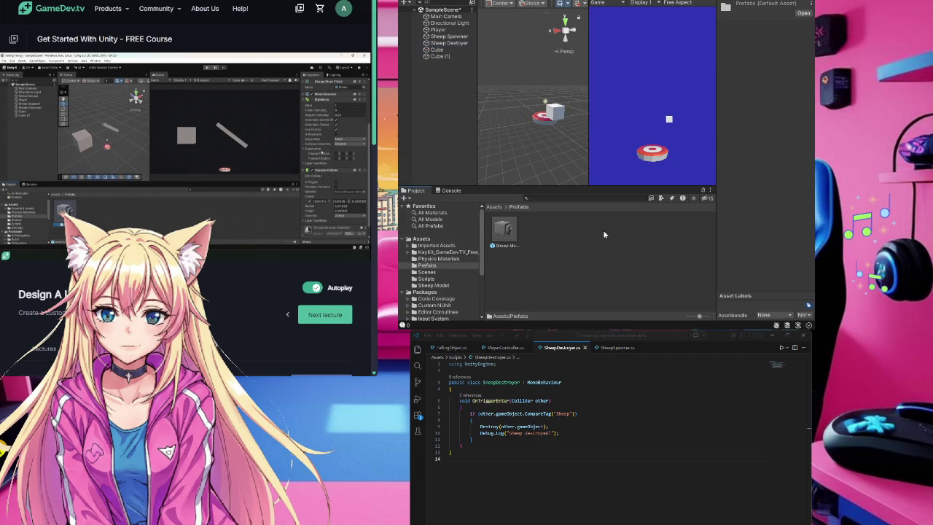
mouse_move(224, 175)
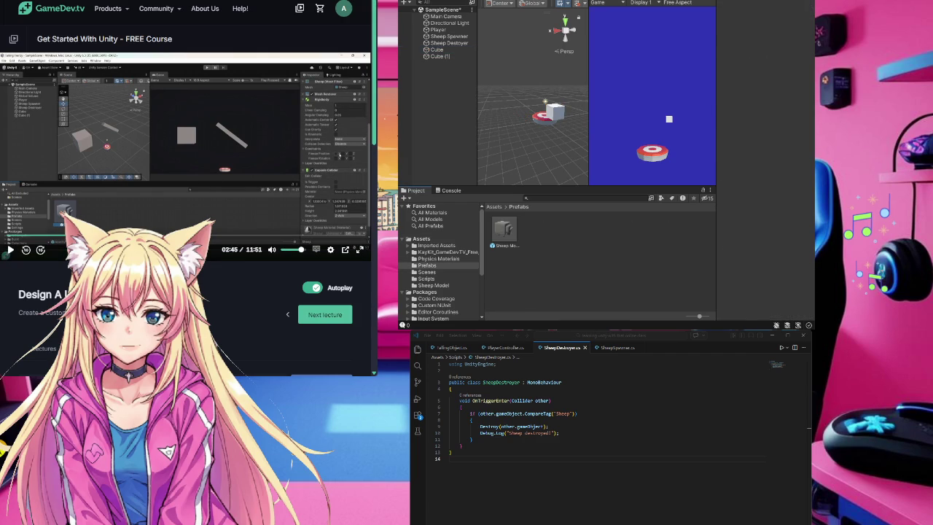
left_click(504, 230)
left_click(240, 174)
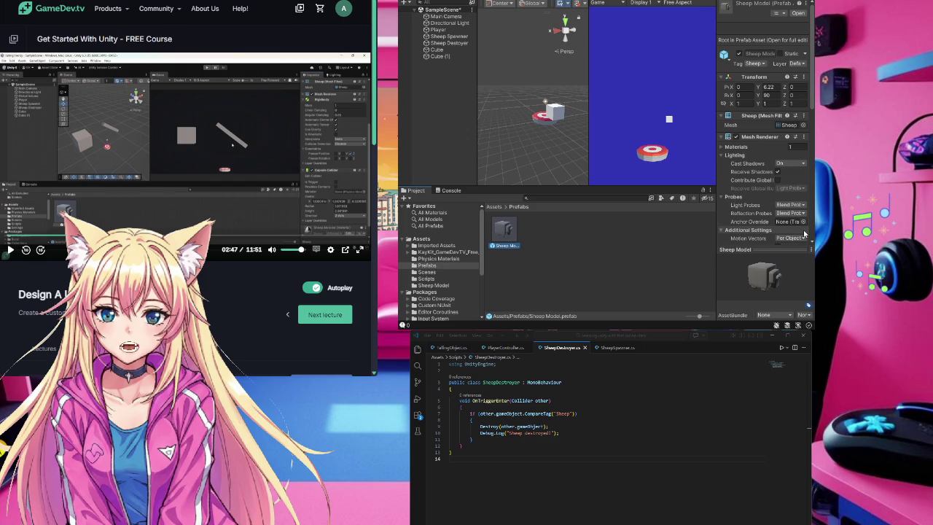
Step: Tick one Freeze Position axis in the Sheep Model's Rigidbody Constraints and resume the lecture
scroll(782, 231, "down", 3)
scroll(781, 230, "down", 2)
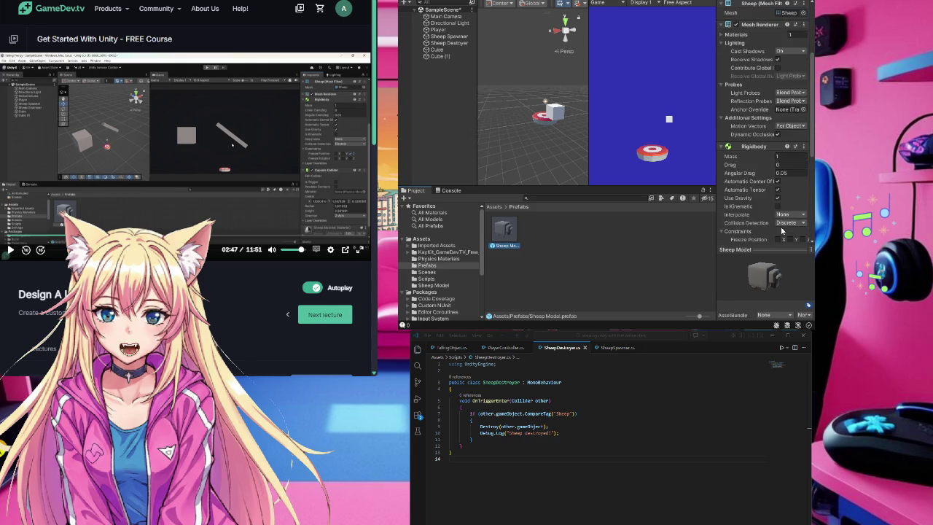
scroll(759, 191, "down", 1)
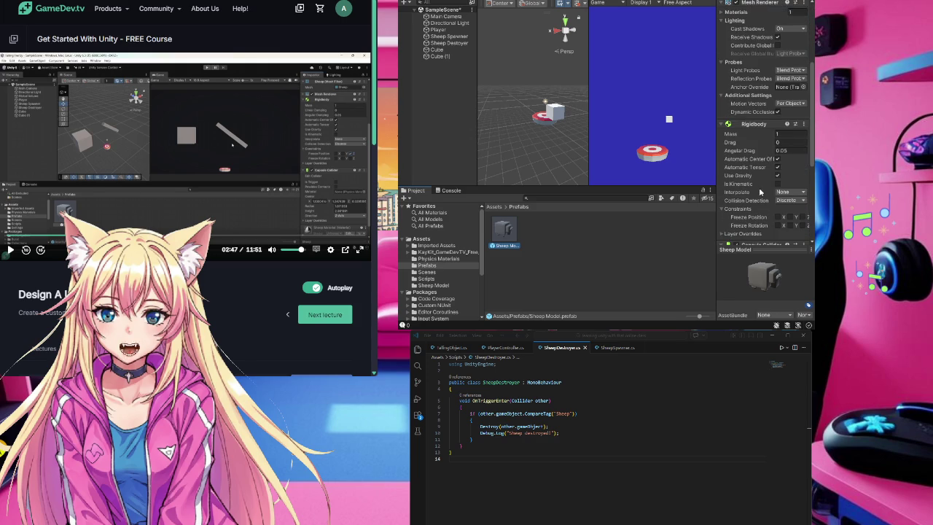
scroll(785, 178, "down", 4)
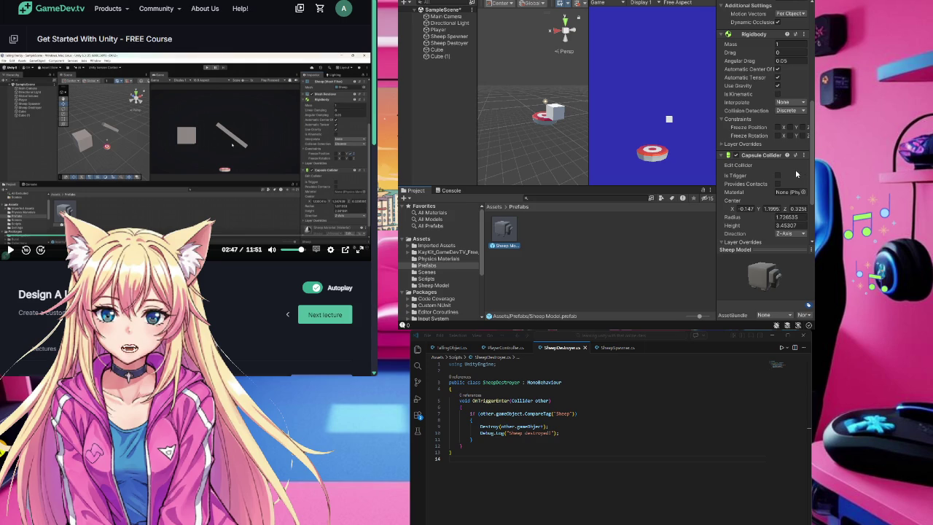
scroll(792, 171, "up", 1)
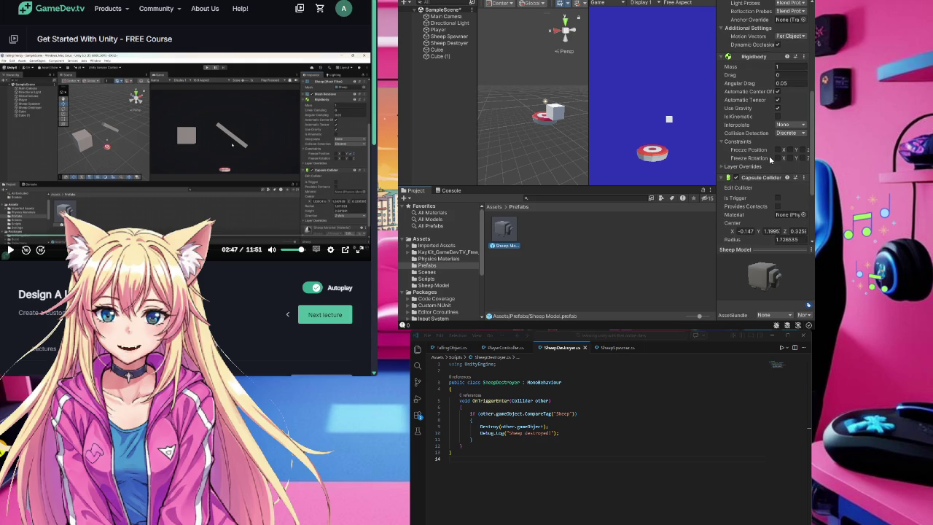
left_click(803, 150)
left_click(228, 225)
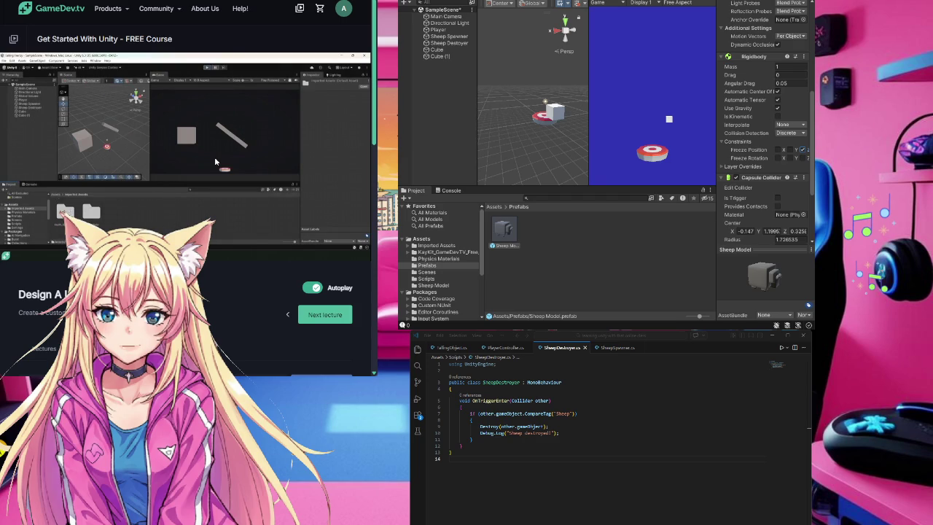
Step: Pause the course video at 03:01
mouse_move(194, 151)
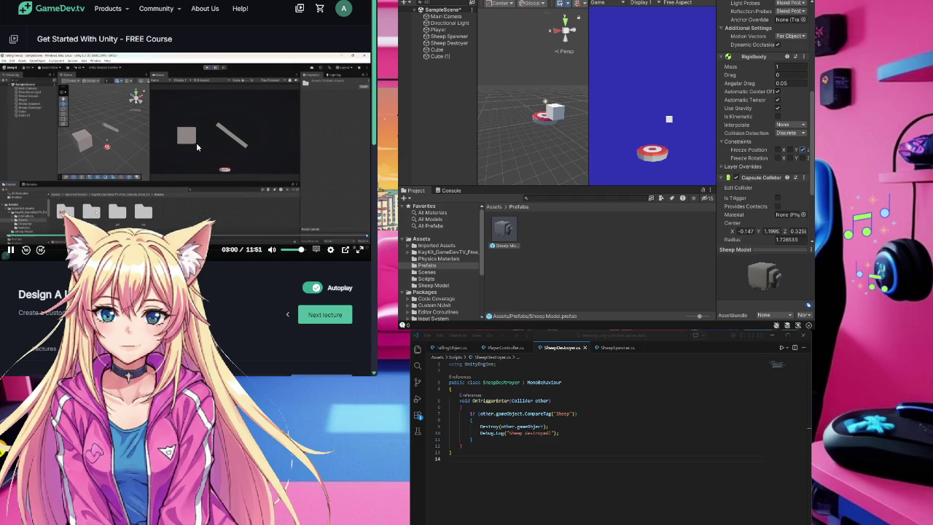
left_click(194, 151)
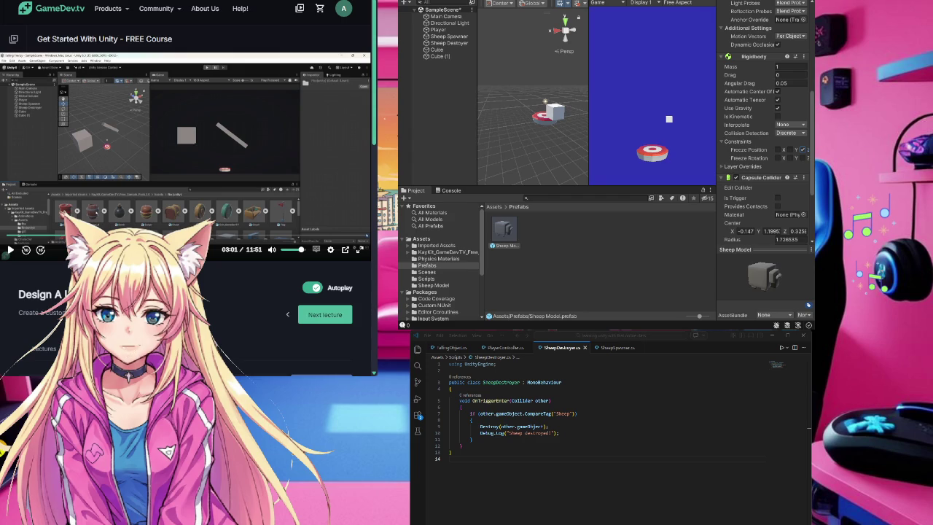
scroll(765, 124, "up", 5)
scroll(766, 124, "up", 3)
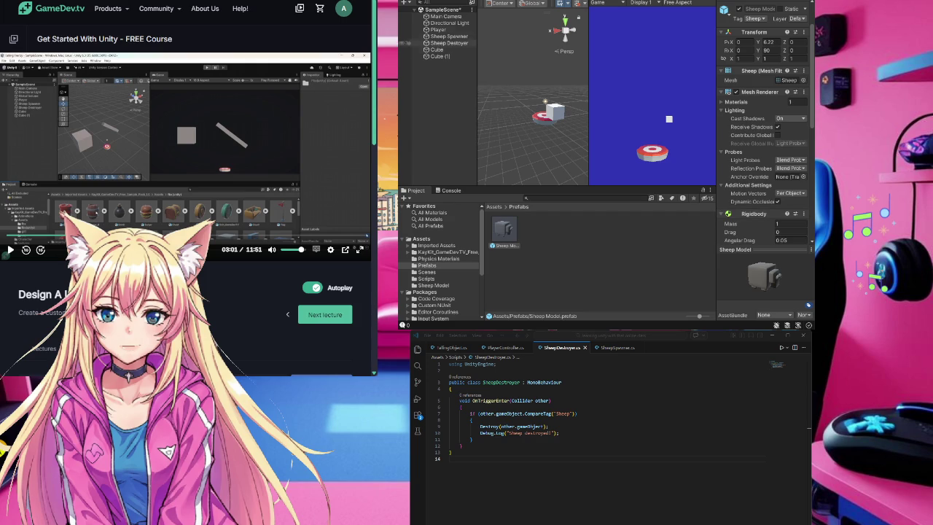
Step: Inspect Player, Sheep Spawner, Sheep Destroyer and Cube in turn
left_click(438, 29)
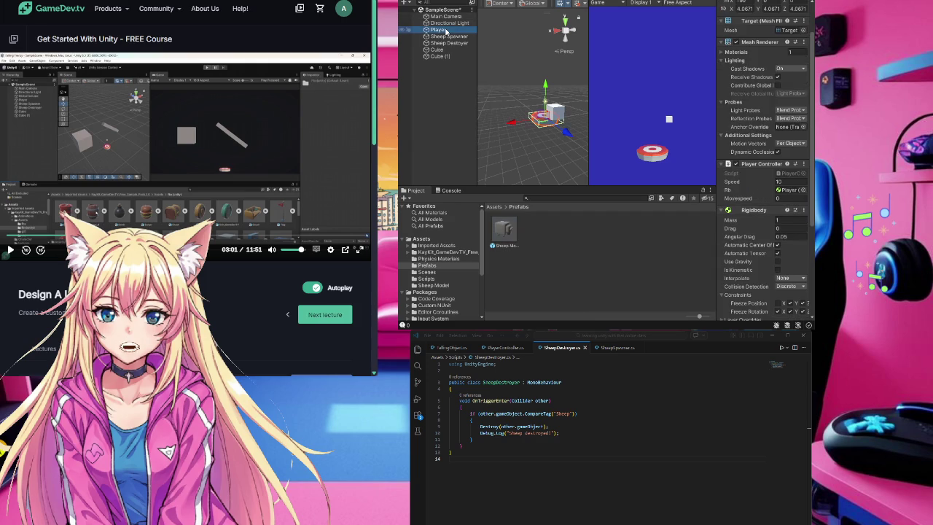
scroll(776, 192, "up", 3)
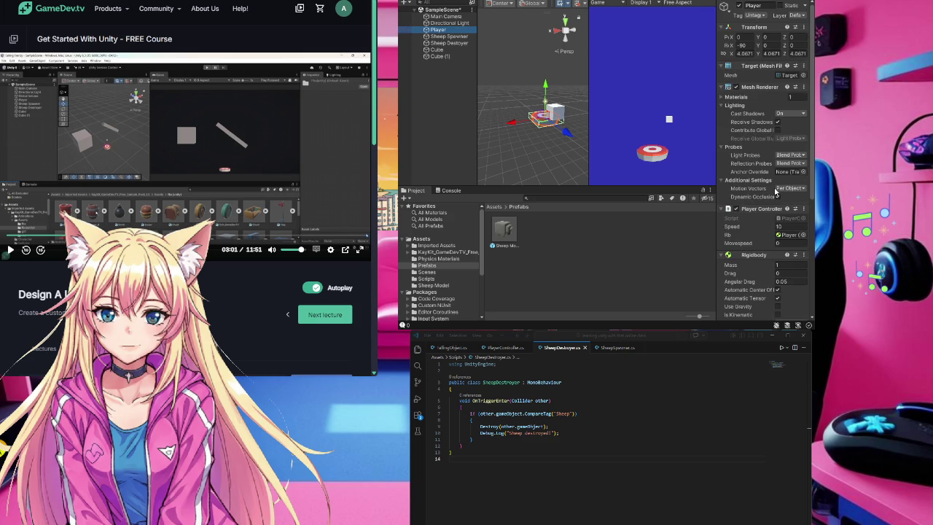
left_click(448, 36)
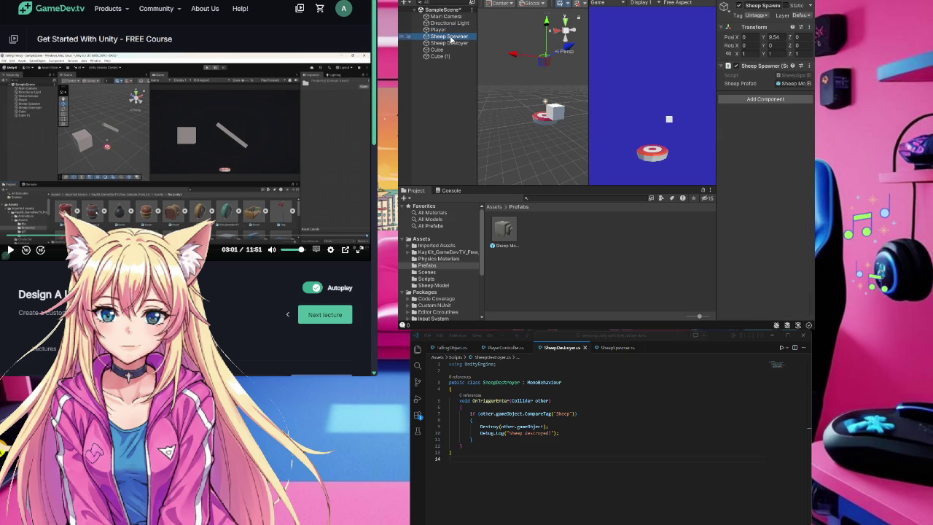
left_click(451, 44)
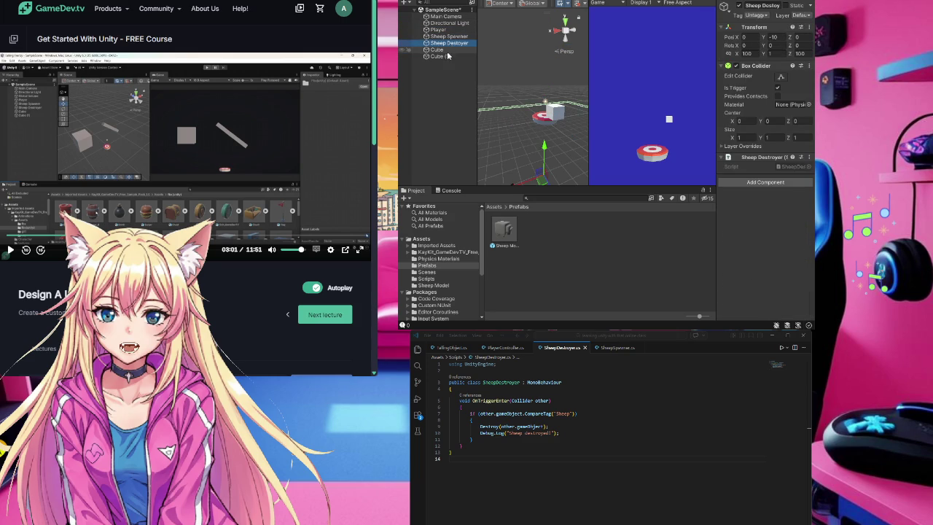
left_click(438, 50)
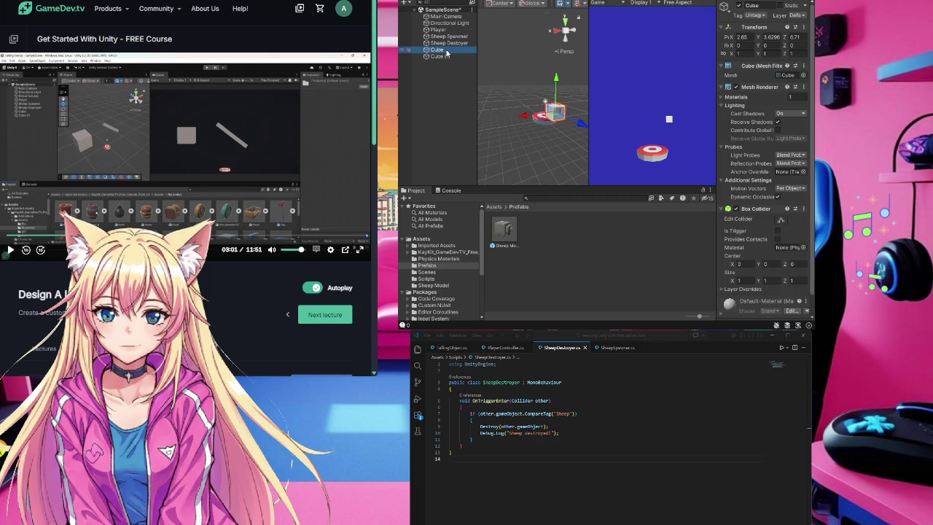
Step: Set Position Z to 0 on both Cube and Cube (1)
left_click(798, 37)
type("0")
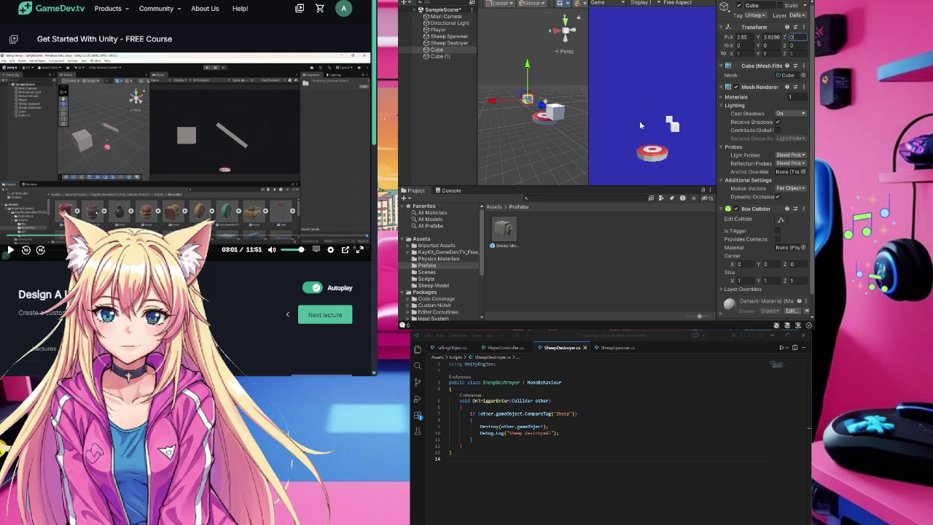
left_click(453, 56)
left_click(797, 37)
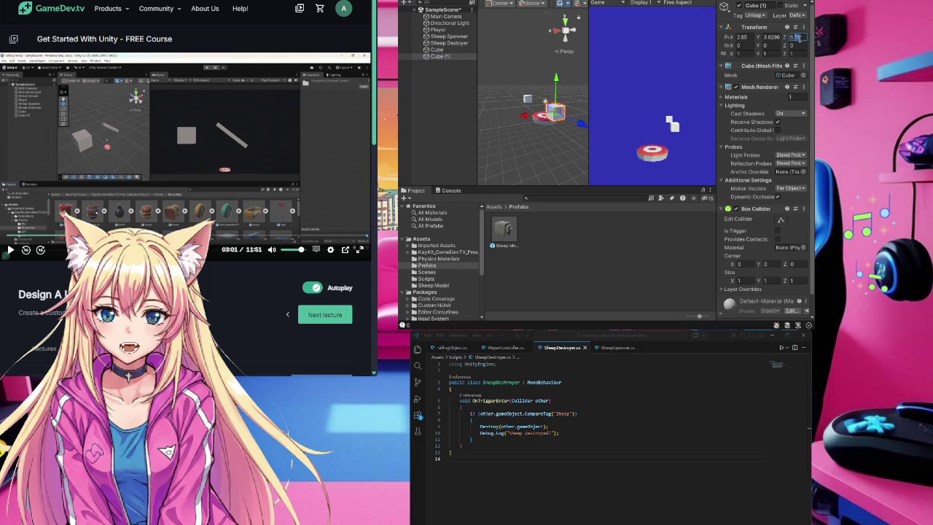
key("BackSpace")
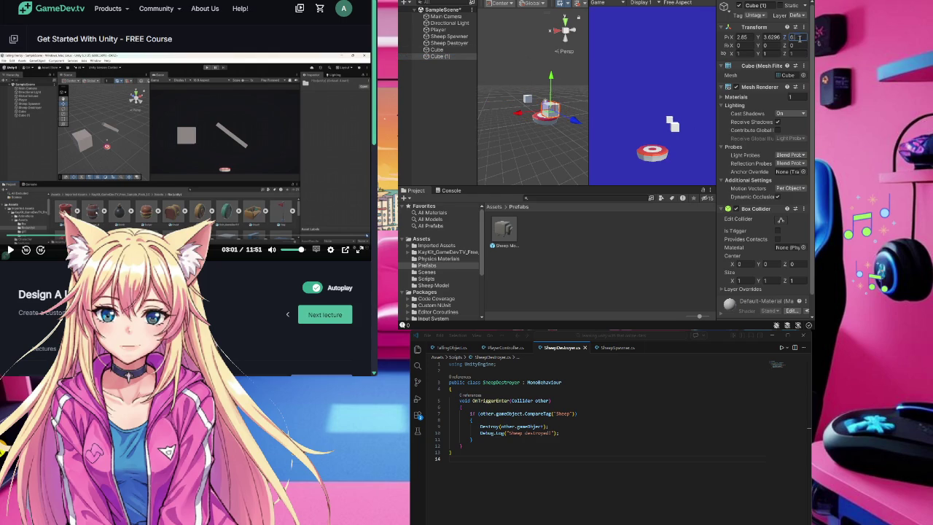
left_click(749, 80)
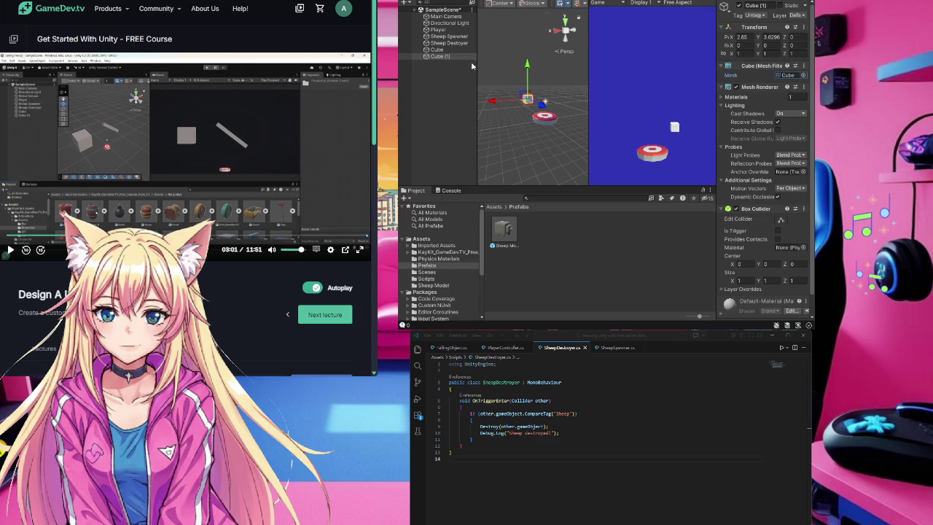
Step: Move Cube (1) up and back to Y 6.24, Z 4.42
left_click_drag(546, 108, 558, 113)
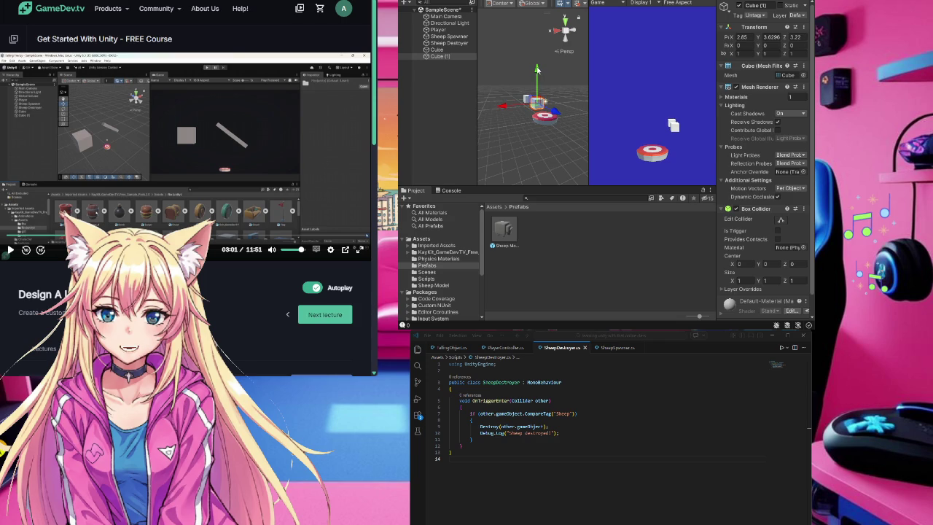
left_click_drag(537, 70, 537, 55)
left_click_drag(558, 94, 544, 72)
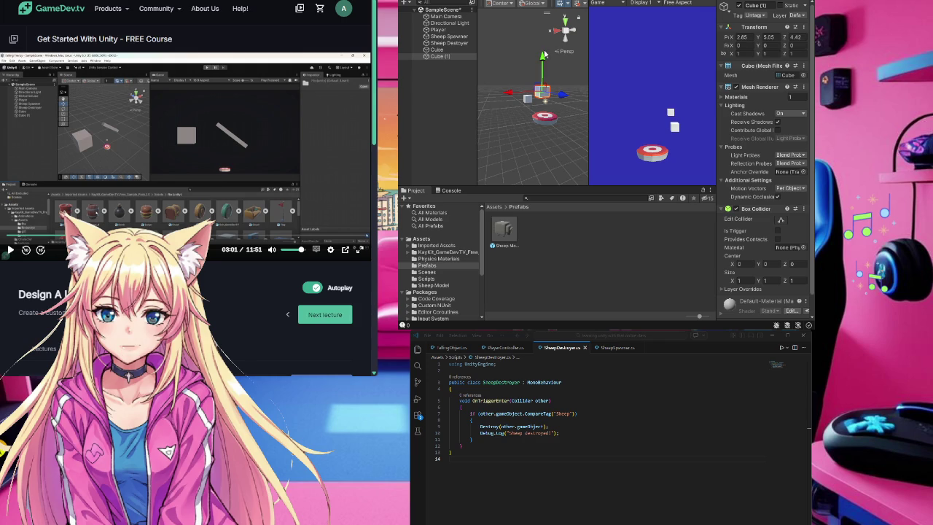
left_click_drag(543, 64, 543, 48)
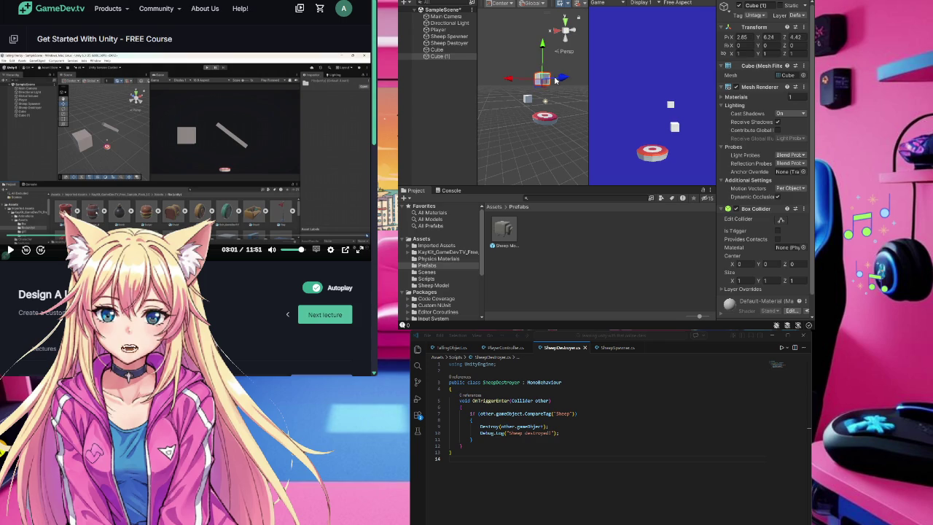
Step: Scale Cube (1) into a flat plank of 2.2551 × 0.4527 × 5.1793
key("e")
key("w")
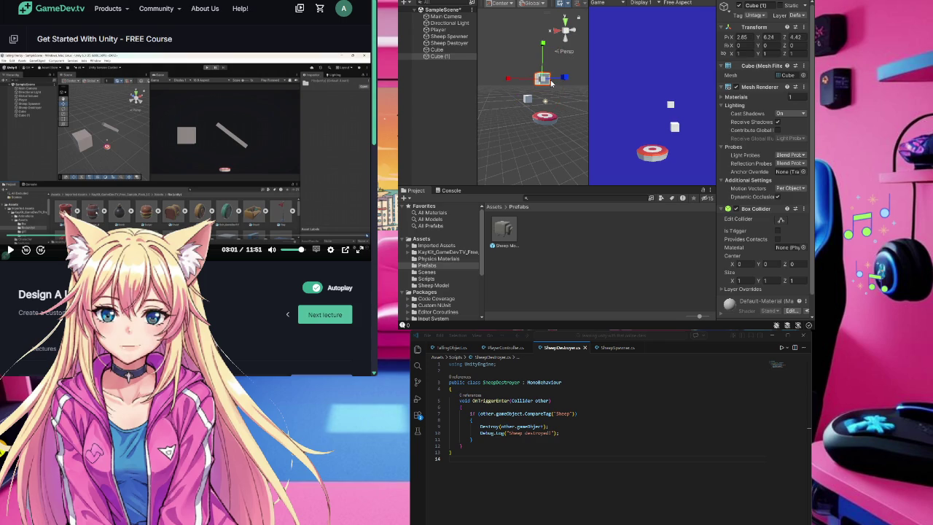
key("r")
left_click_drag(544, 79, 583, 57)
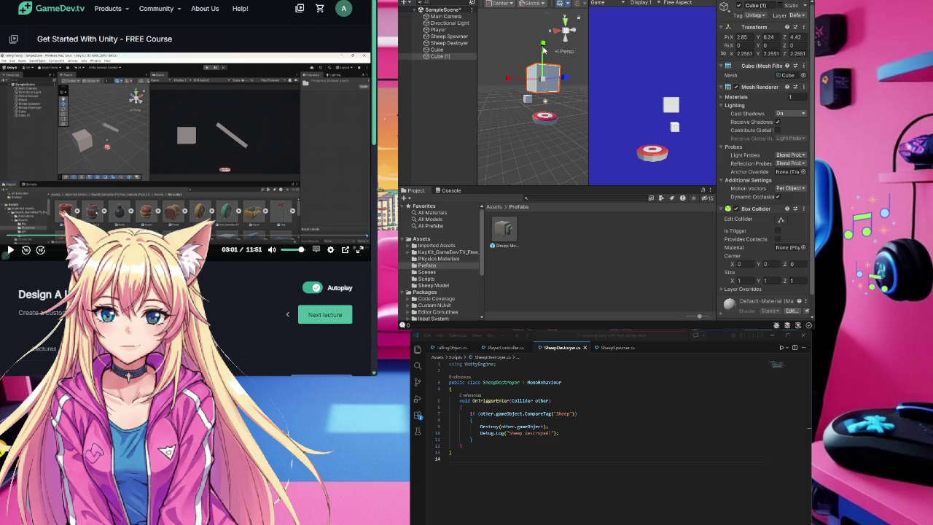
mouse_move(543, 45)
left_mouse_down()
mouse_move(542, 73)
mouse_move(594, 75)
mouse_move(563, 86)
left_mouse_up()
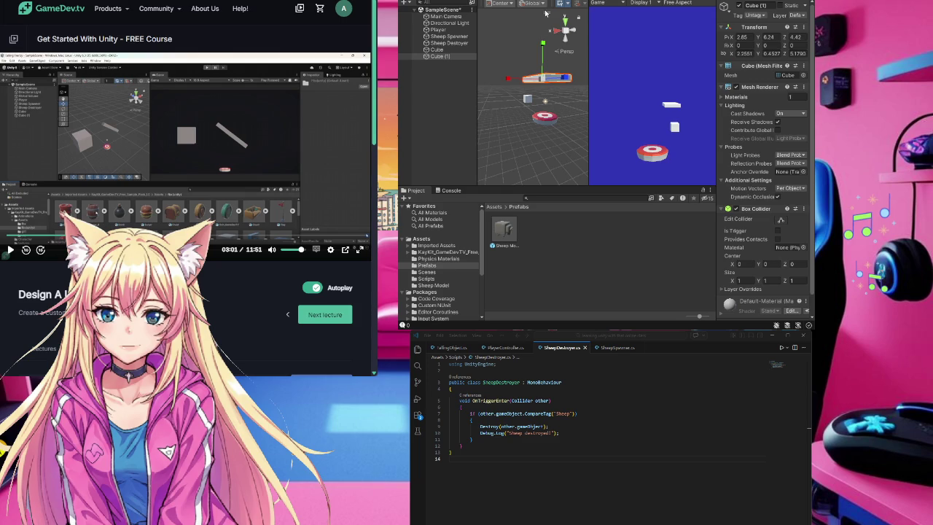
Step: Tilt the plank to rotation X -12.17, Y 90.506
key("e")
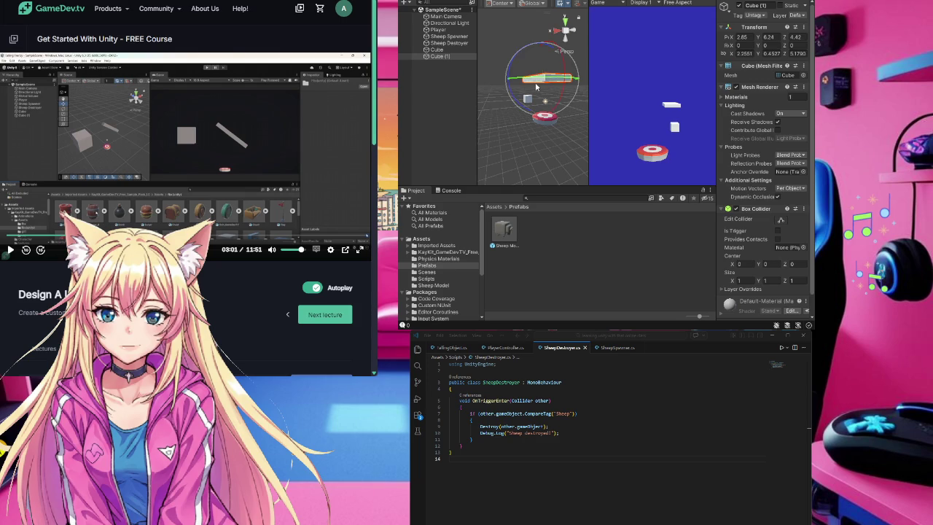
mouse_move(562, 88)
left_mouse_down()
mouse_move(566, 70)
mouse_move(574, 76)
mouse_move(518, 77)
left_mouse_up()
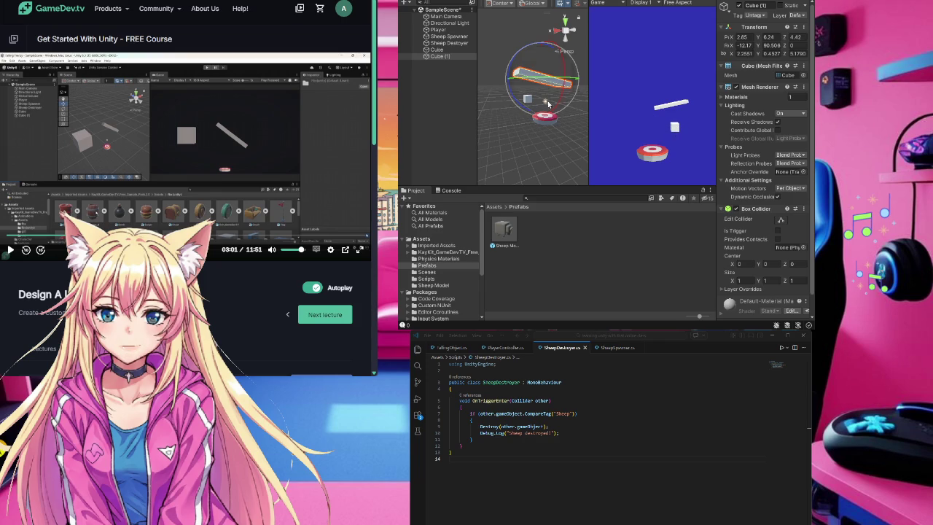
left_click(510, 106)
Step: Lift the original Cube to Y 5.16 at X 2.56 with Z 0, just beneath the plank
left_click(528, 100)
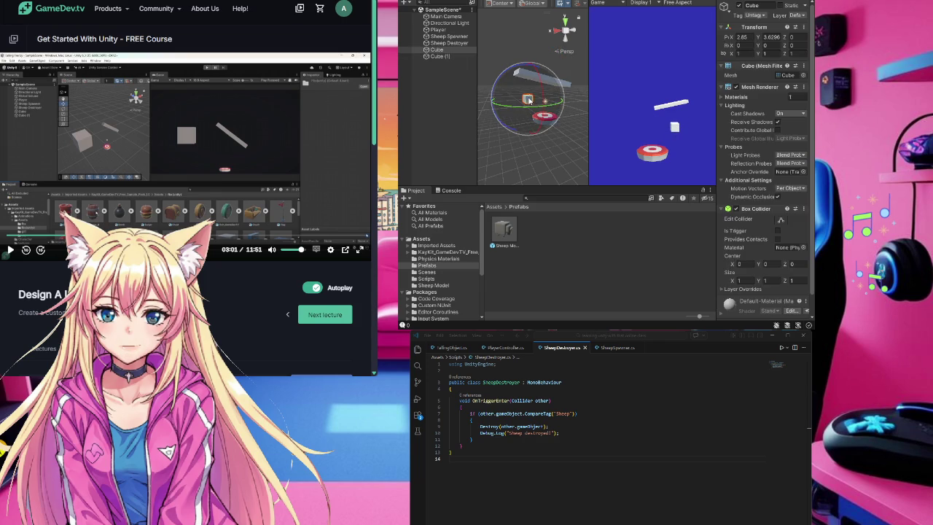
key("w")
key("e")
key("q")
key("w")
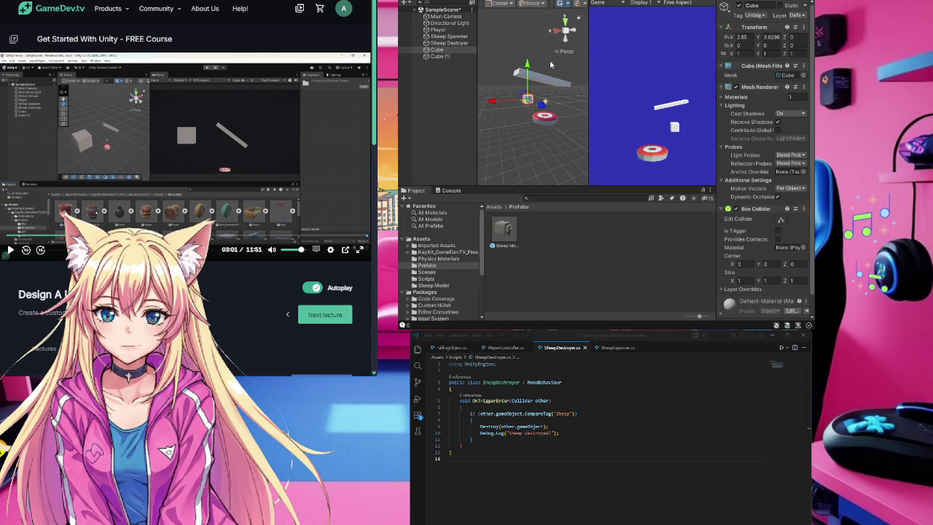
mouse_move(542, 107)
left_mouse_down()
mouse_move(560, 115)
mouse_move(548, 108)
mouse_move(548, 64)
left_mouse_up()
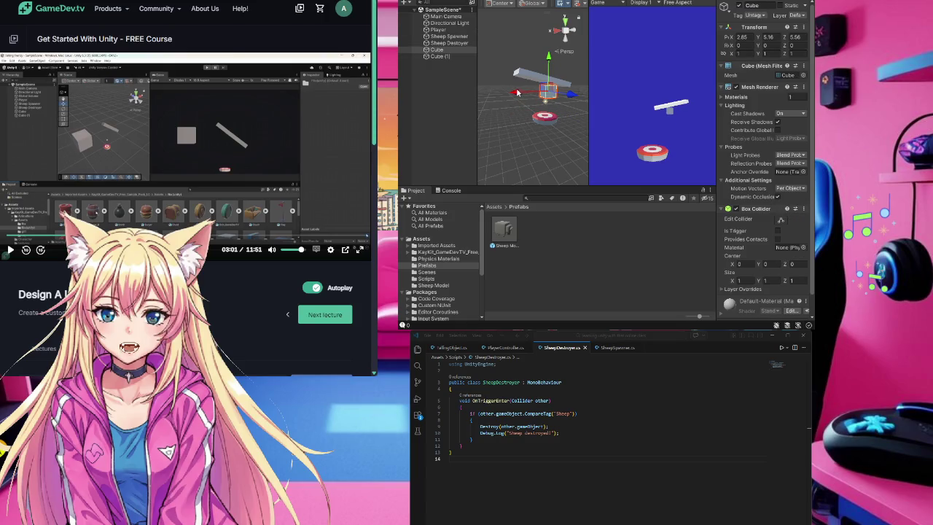
mouse_move(514, 93)
left_mouse_down()
mouse_move(492, 95)
mouse_move(519, 96)
left_mouse_up()
left_click(796, 37)
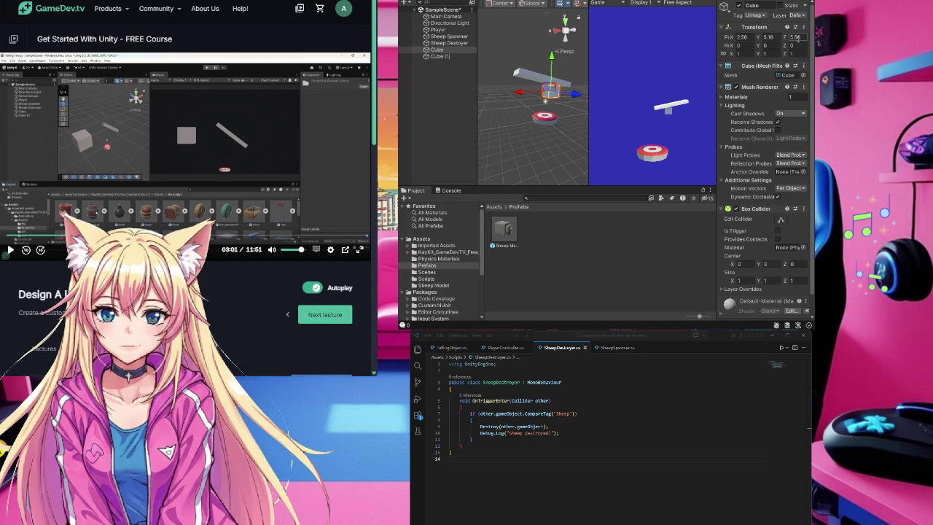
type("0")
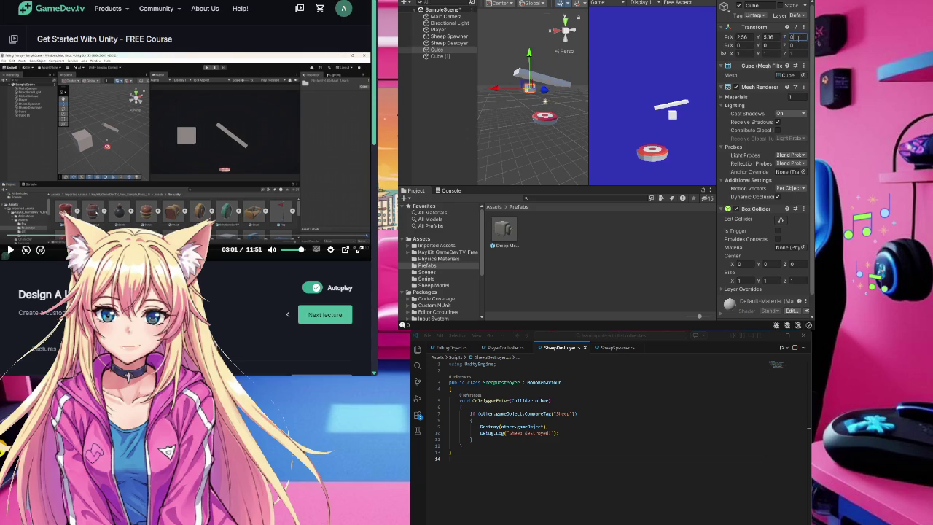
left_click(543, 118)
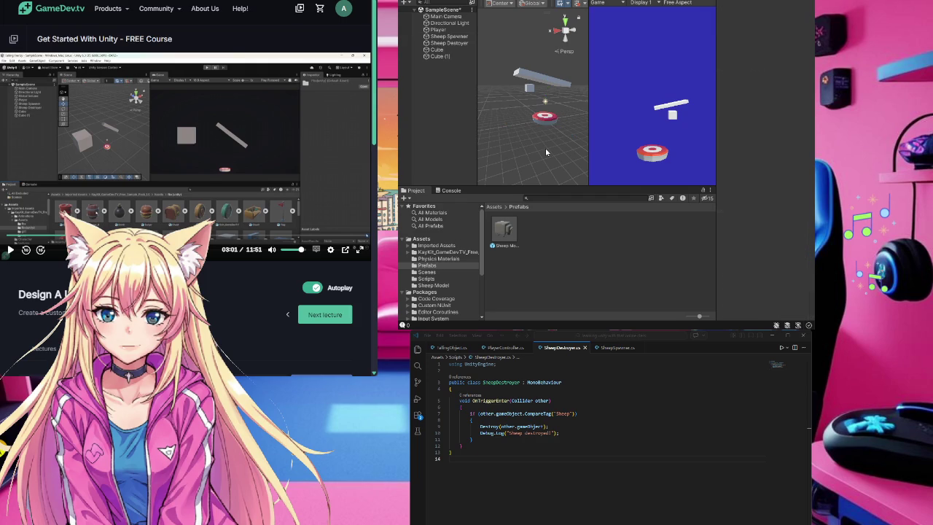
Step: Set the plank Cube (1)'s Z position to 0
left_click(528, 89)
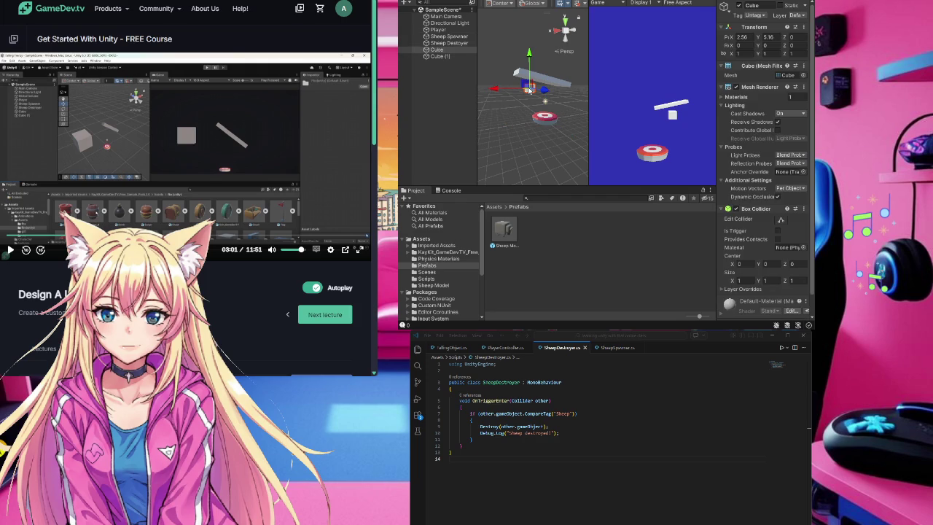
left_click(557, 81)
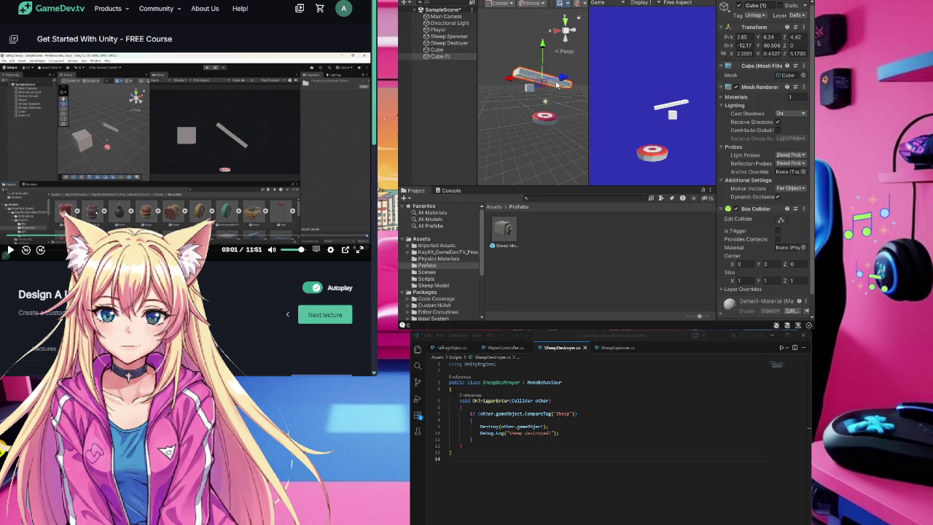
left_click(798, 37)
type("0")
left_click(553, 140)
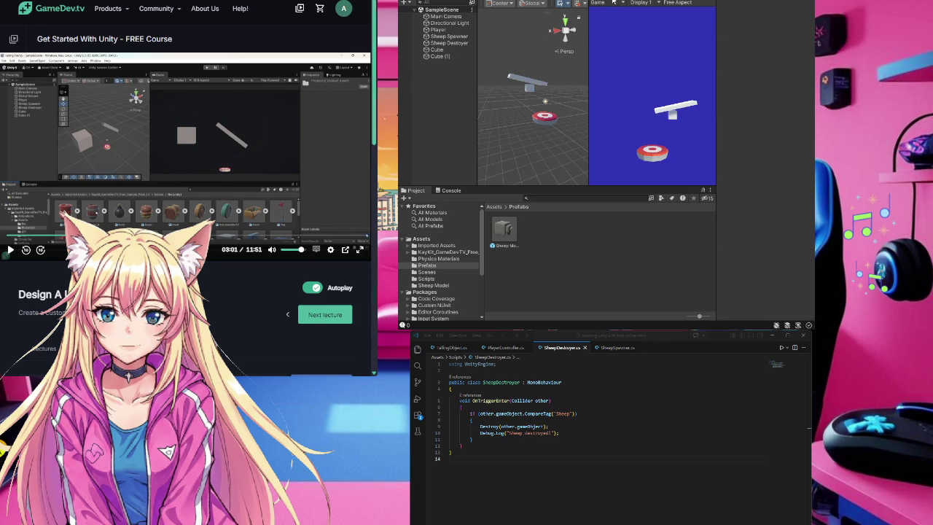
Step: Play-test the sheep spawner, dragging the Cube forward along Z, then exit play mode
left_click(599, 109)
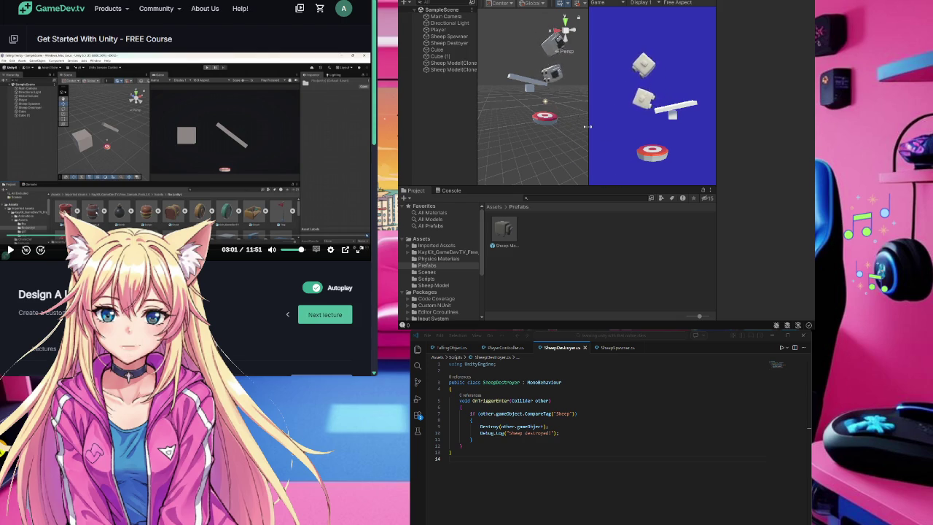
left_click(539, 91)
mouse_move(541, 93)
left_mouse_down()
mouse_move(576, 113)
mouse_move(529, 75)
mouse_move(570, 90)
mouse_move(568, 57)
mouse_move(558, 97)
mouse_move(572, 101)
mouse_move(514, 95)
left_mouse_up()
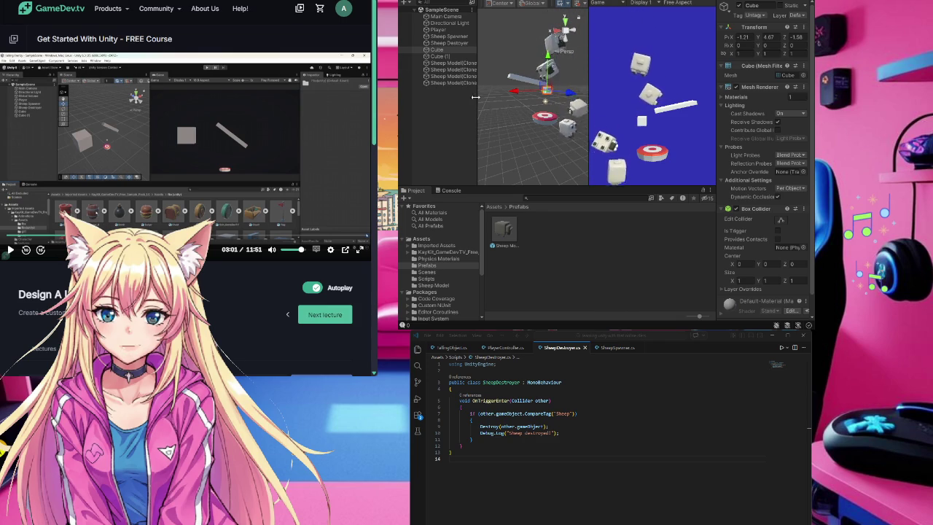
key("ctrl+p")
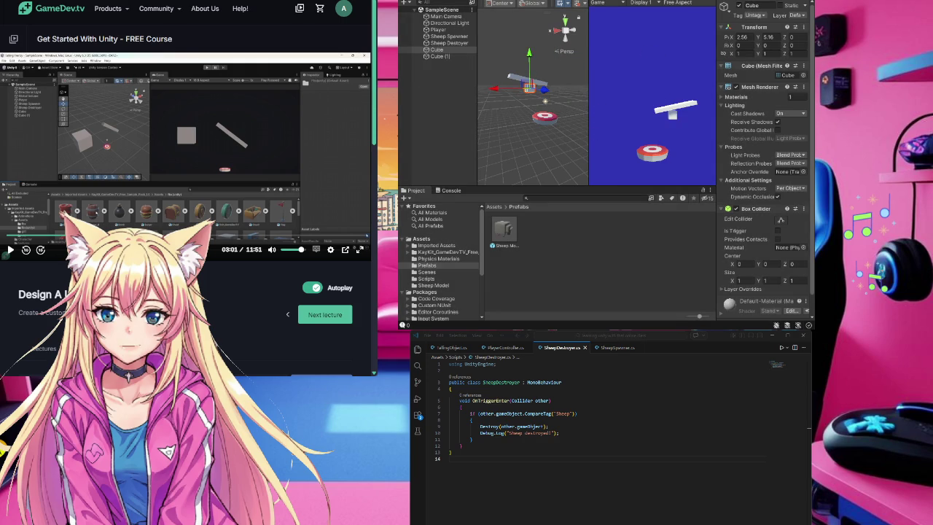
Step: Browse past the KayKit pack folder to Assets > Imported Assets > fbx(unity) and scroll to the rocks
left_click(281, 137)
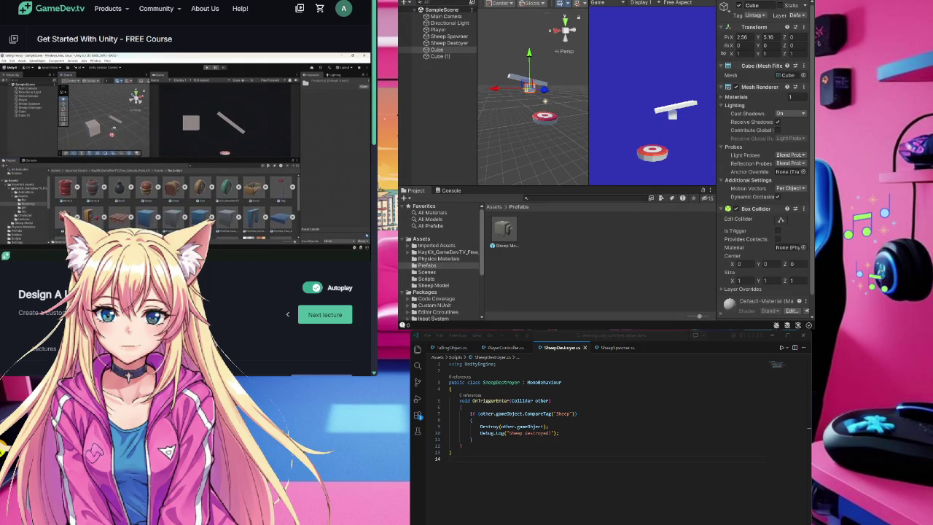
left_click(421, 238)
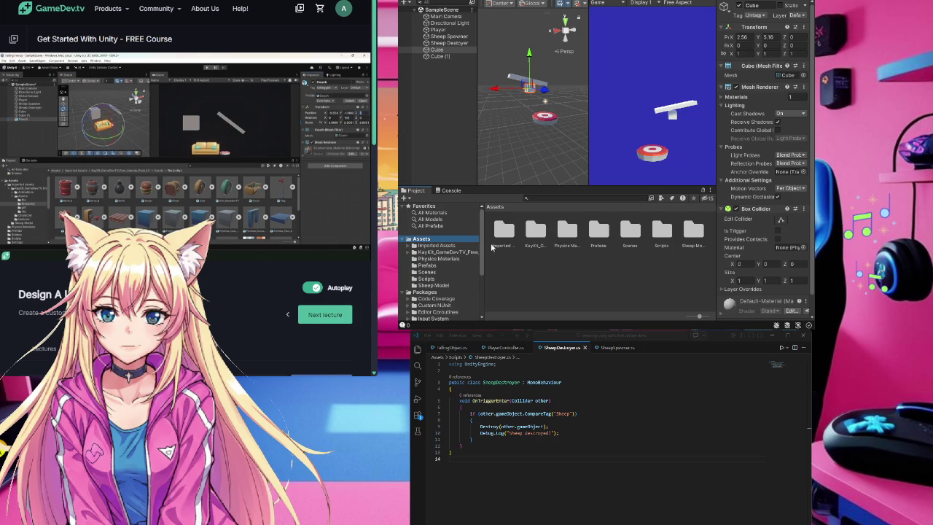
double_click(536, 232)
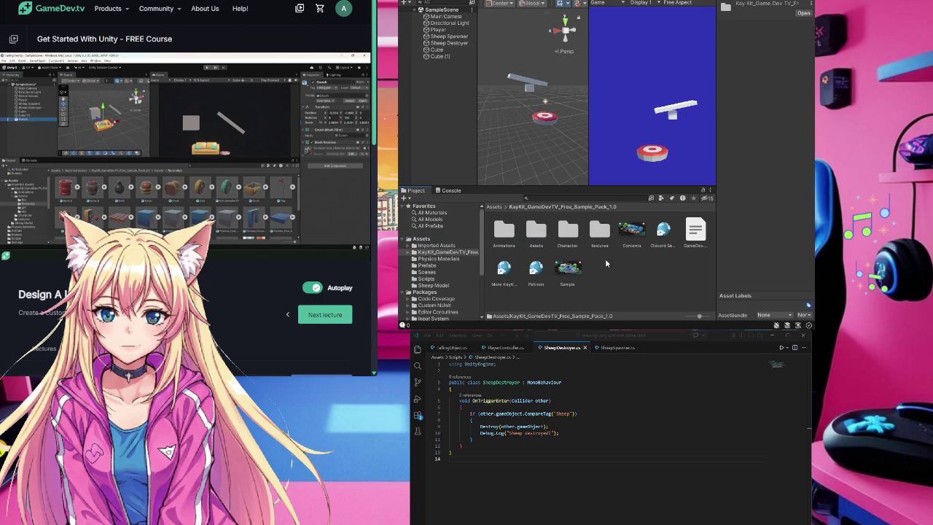
double_click(545, 239)
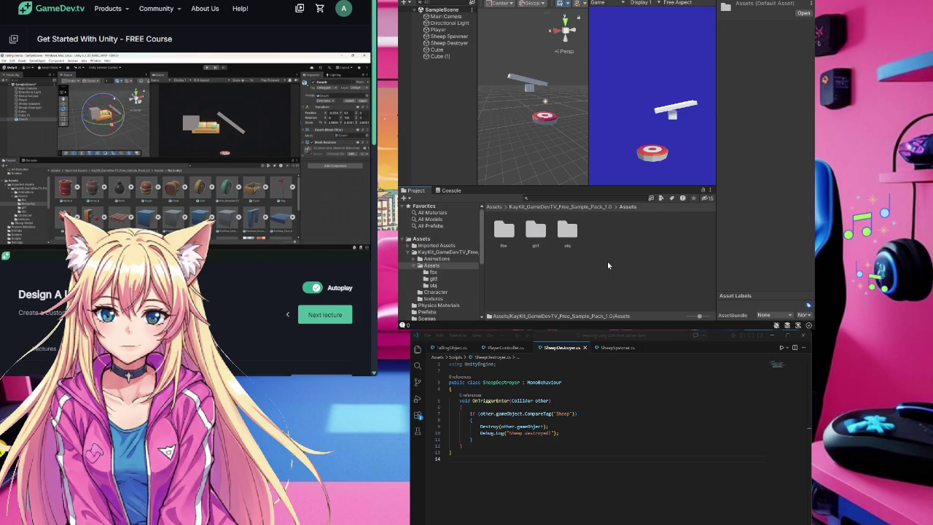
left_click(414, 266)
left_click(419, 240)
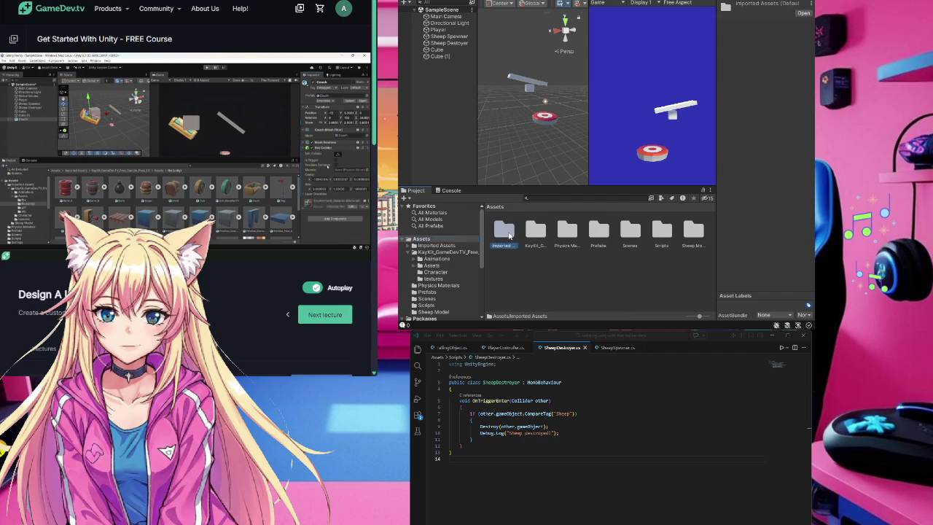
double_click(503, 230)
double_click(504, 231)
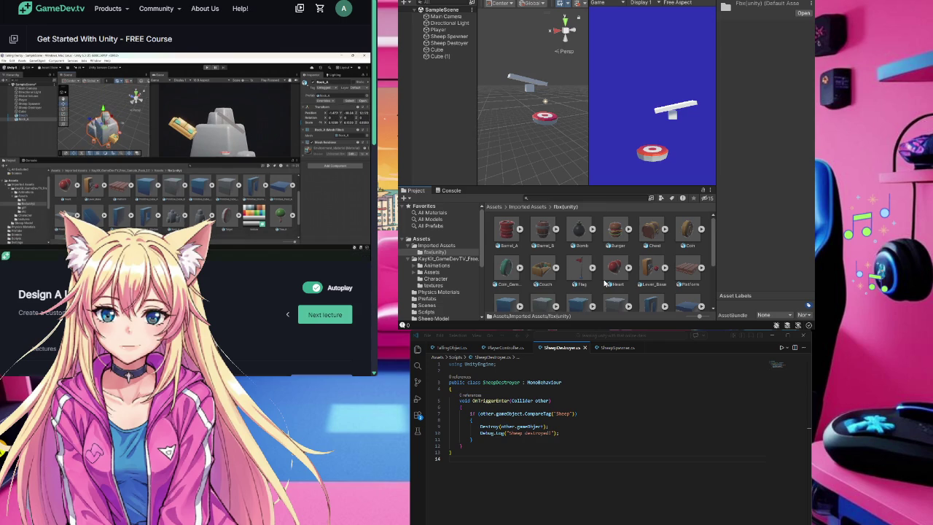
scroll(604, 276, "down", 3)
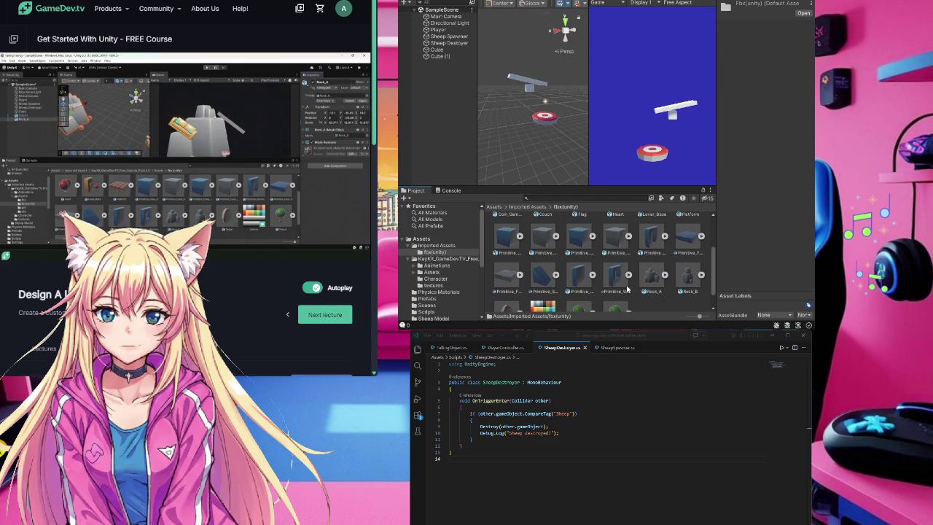
Step: Add Rock_A to the scene and place it beside the target at X -3.94, Z 4.18
left_click_drag(656, 280, 430, 82)
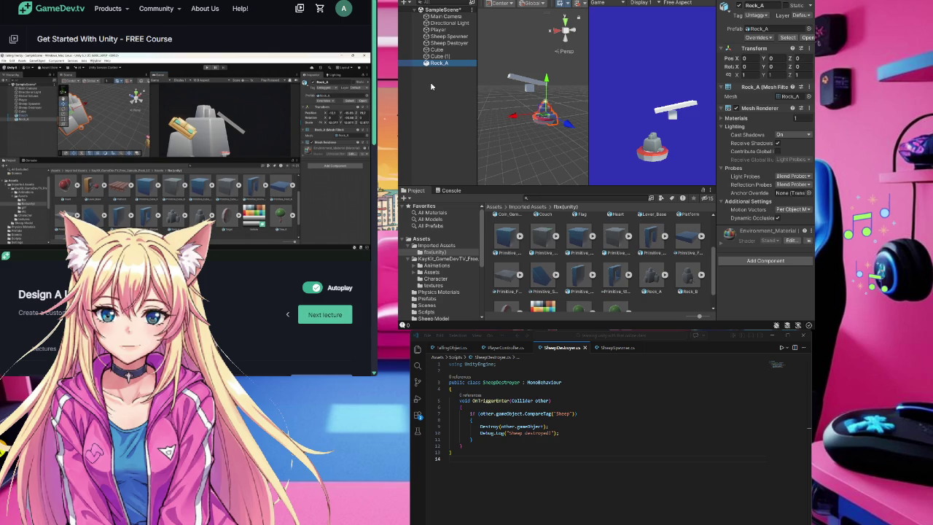
mouse_move(515, 116)
left_mouse_down()
mouse_move(587, 118)
mouse_move(609, 141)
left_mouse_up()
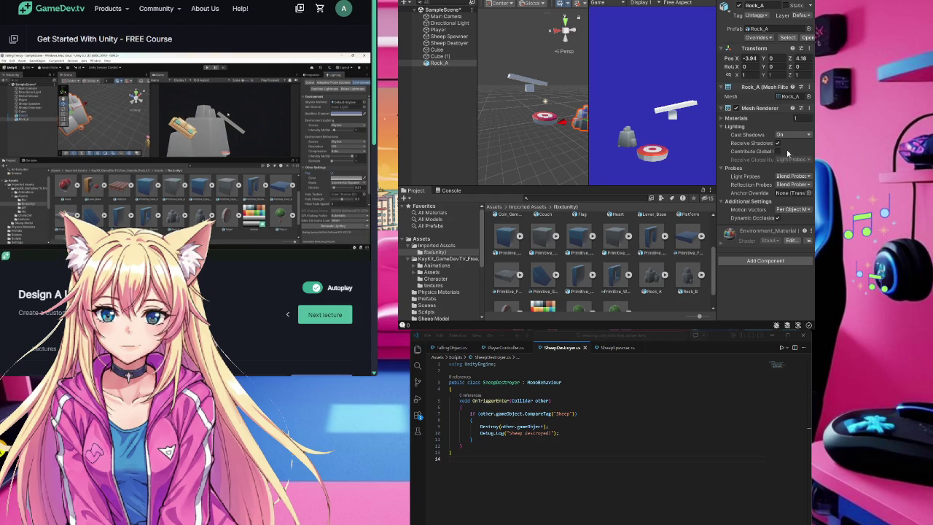
left_click(445, 64)
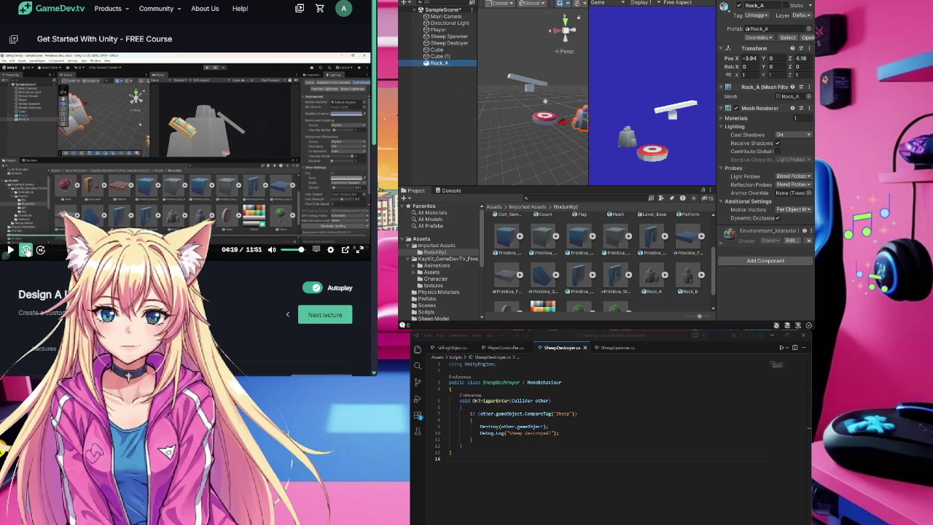
left_click(26, 250)
left_click(26, 250)
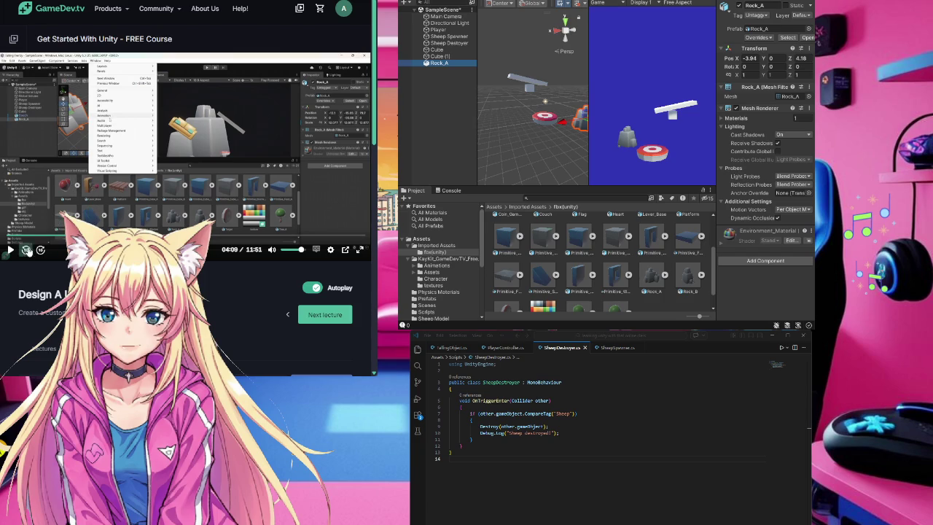
left_click(26, 250)
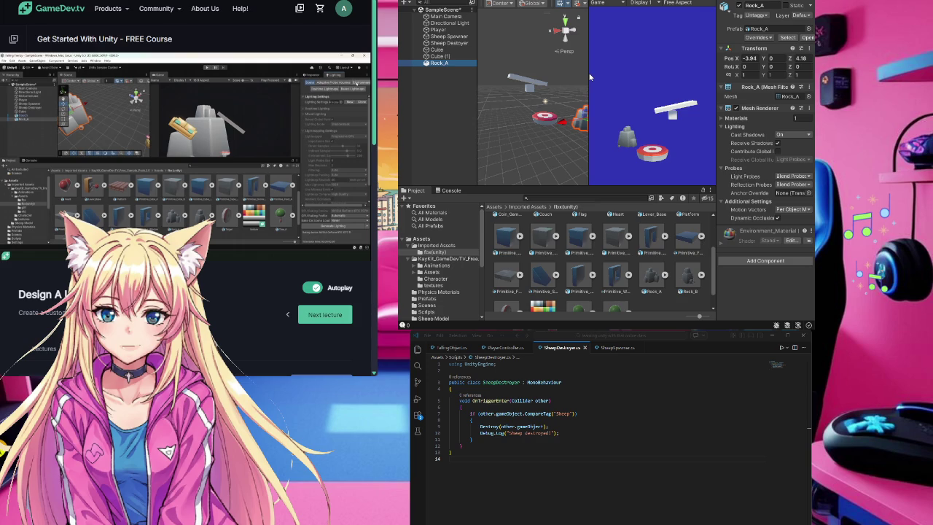
Step: Open the Lighting window with Ctrl+9 and collapse Lighting Settings to reveal the Environment options
left_click(344, 103)
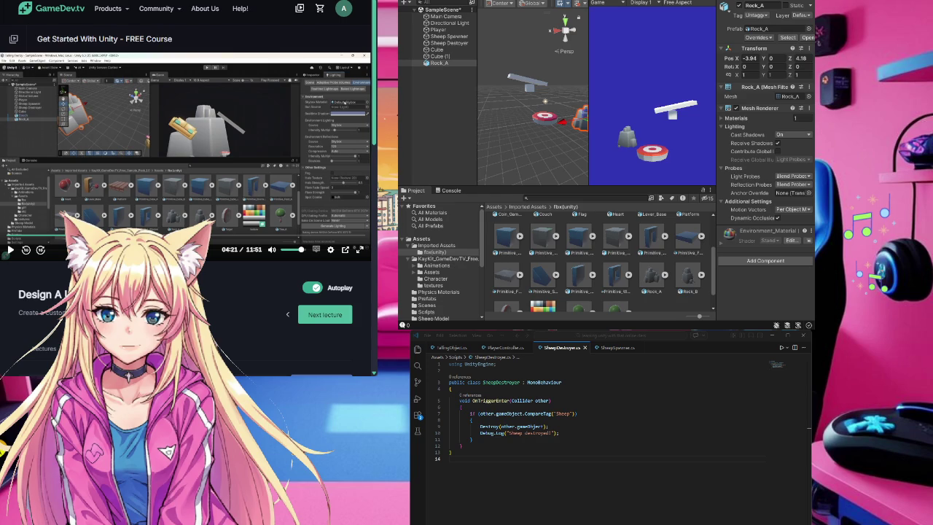
key("ctrl+9")
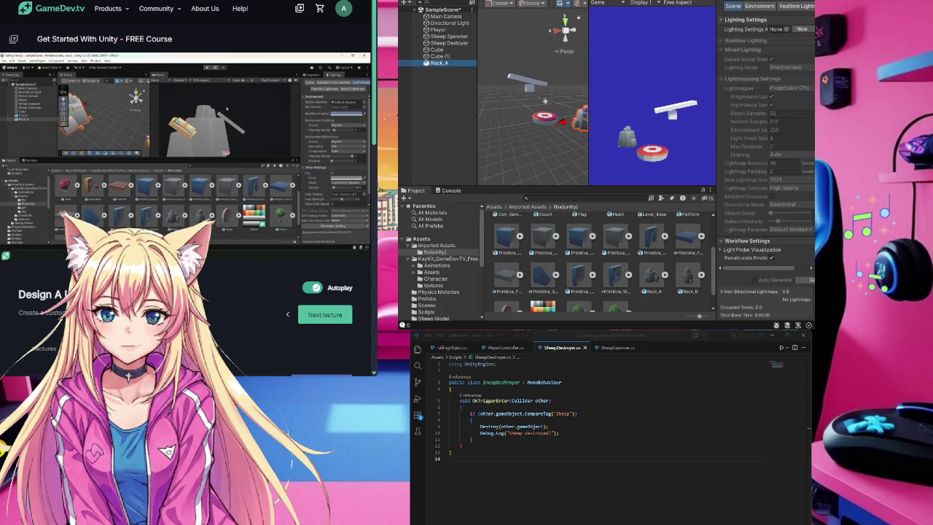
left_click(785, 103)
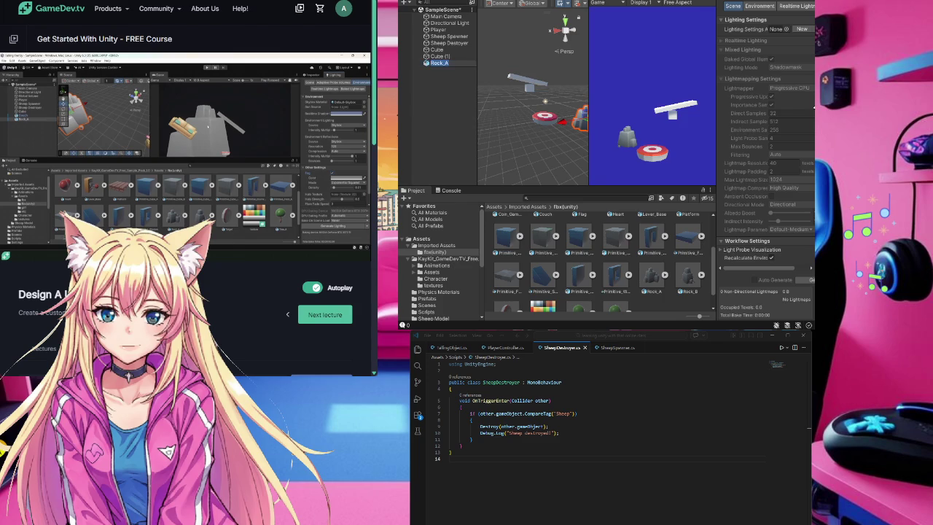
mouse_move(183, 115)
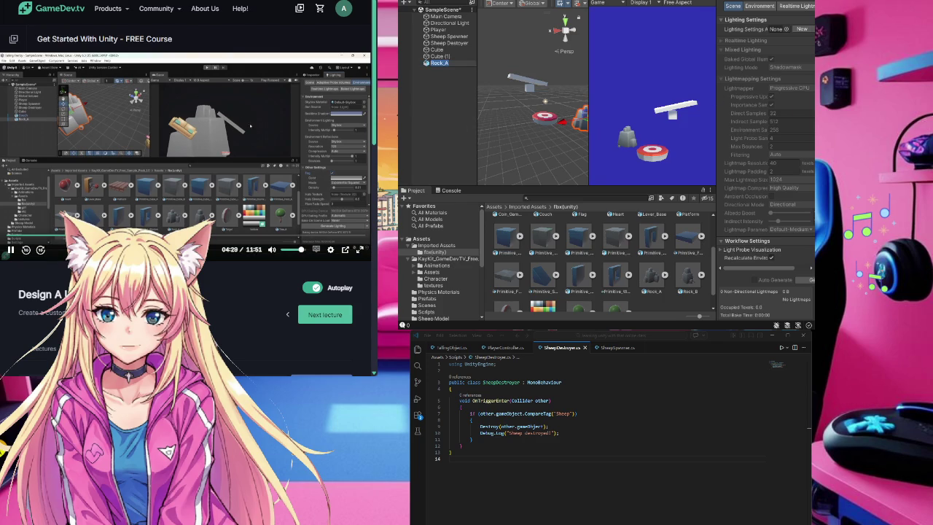
key("space")
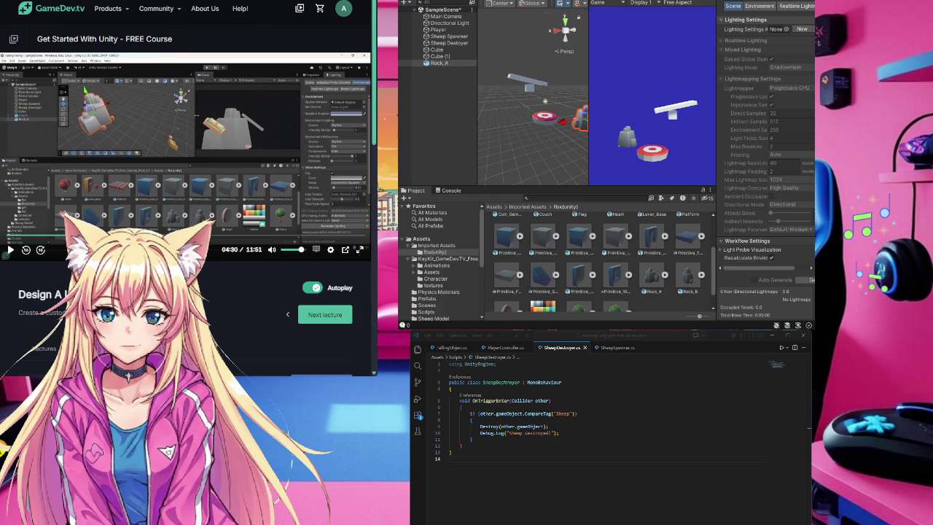
left_click(731, 20)
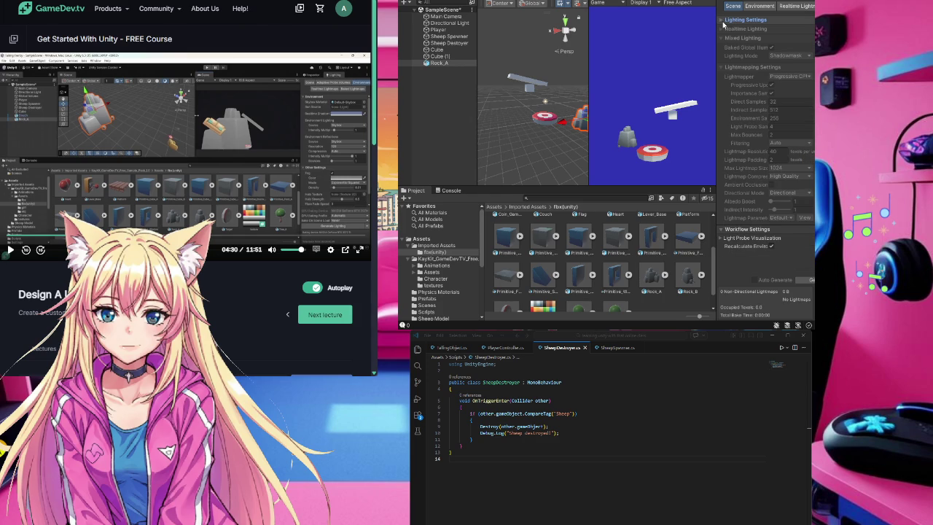
left_click(761, 7)
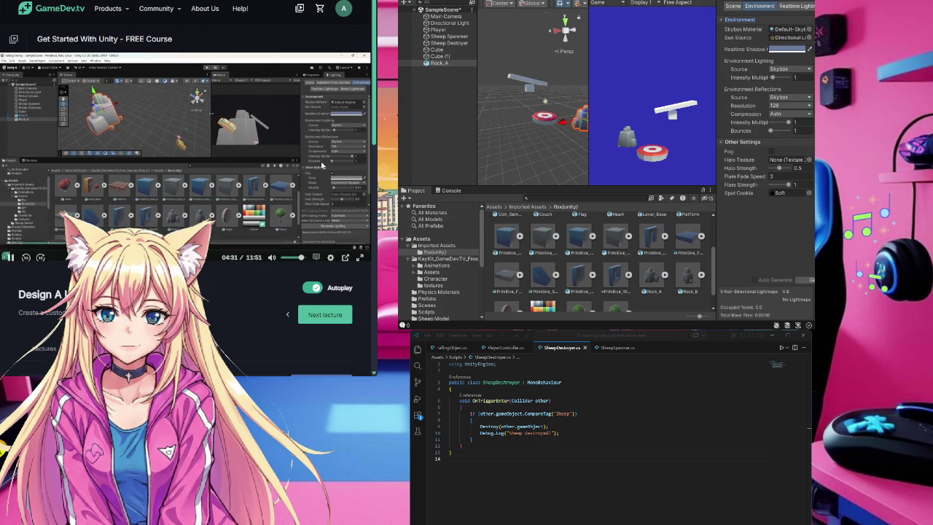
Step: Turn on Fog under Other Settings, giving Exponential Squared fog at density 0.01
left_click(10, 250)
left_click(25, 249)
key("space")
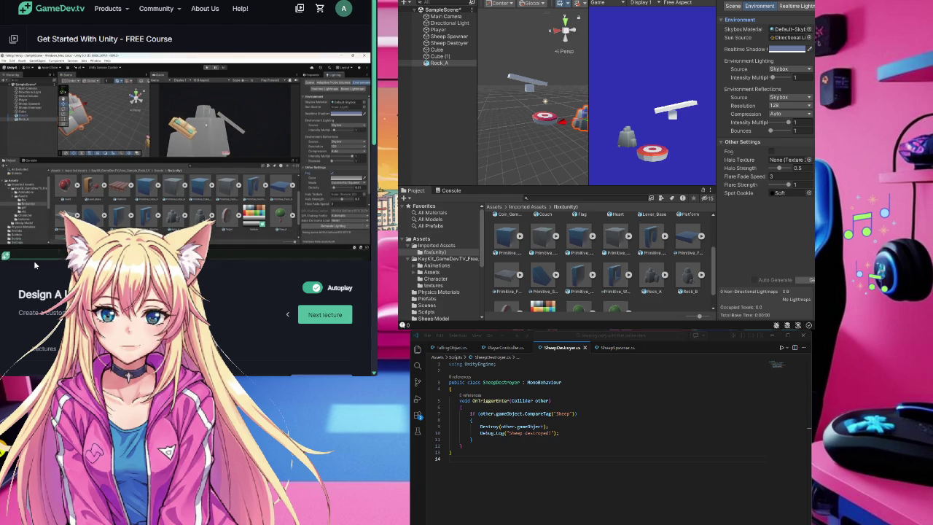
left_click(26, 250)
mouse_move(270, 205)
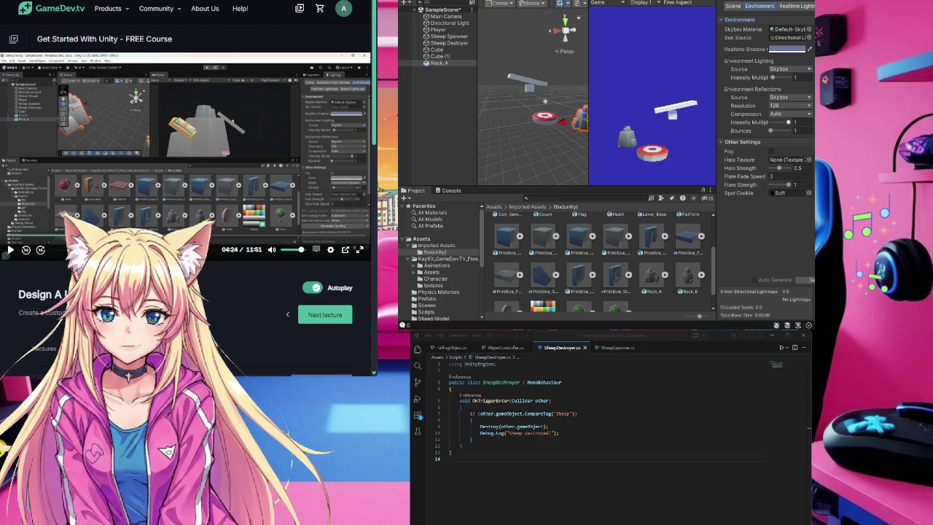
left_click(772, 151)
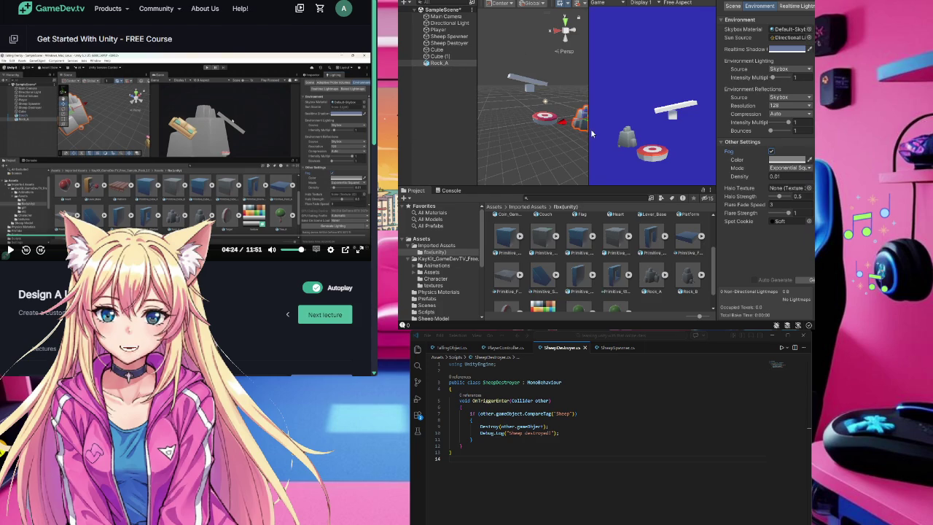
Step: Enlarge Rock_A, rotate it to a new angle, then raise it and shift it right
left_click_drag(588, 132, 605, 132)
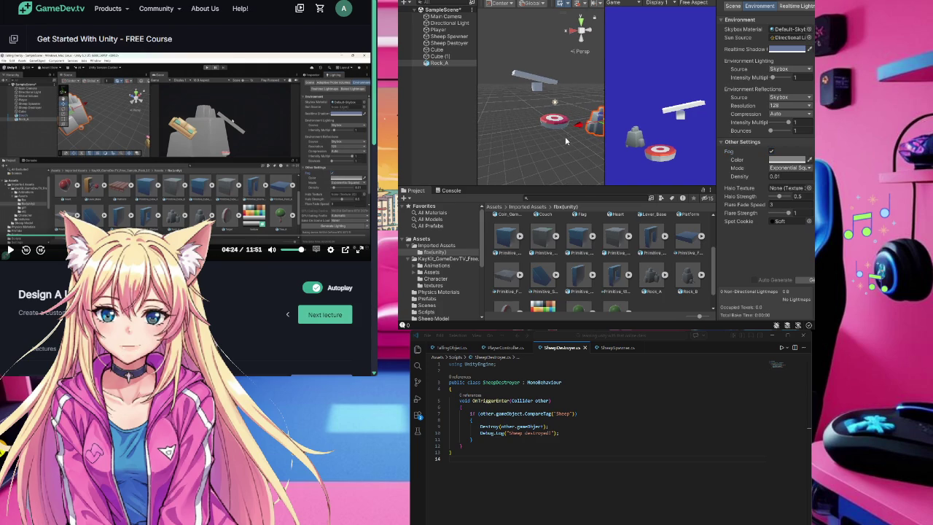
key("f")
key("e")
key("r")
left_click_drag(557, 119, 593, 64)
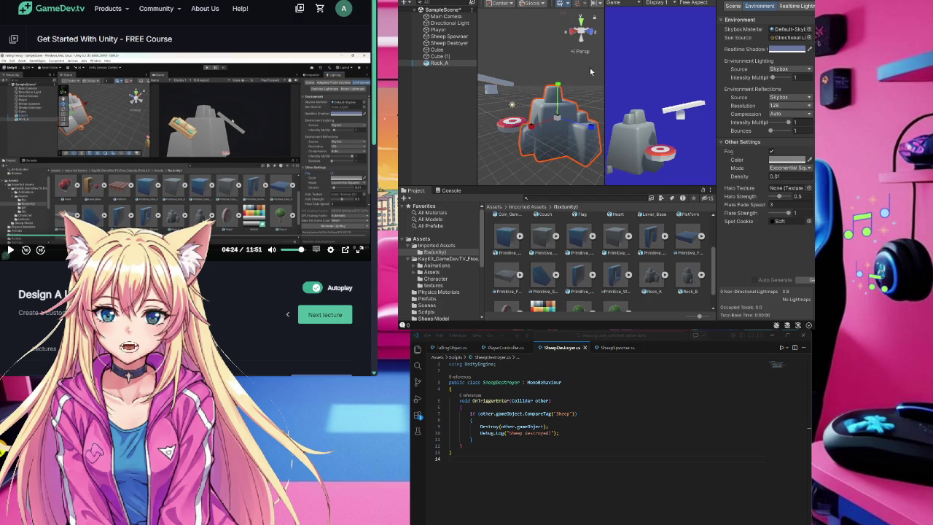
key("e")
mouse_move(547, 118)
left_mouse_down()
mouse_move(552, 124)
mouse_move(536, 124)
left_mouse_up()
key("w")
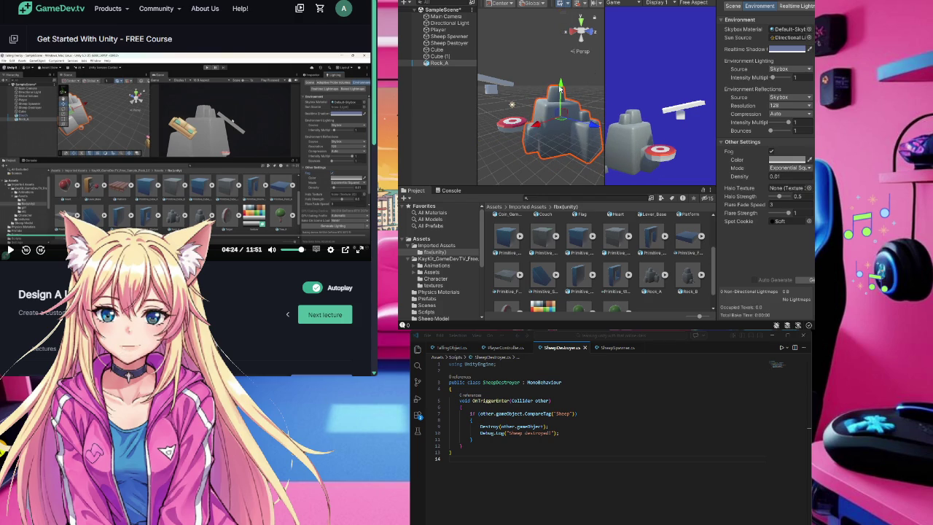
left_click_drag(560, 87, 562, 67)
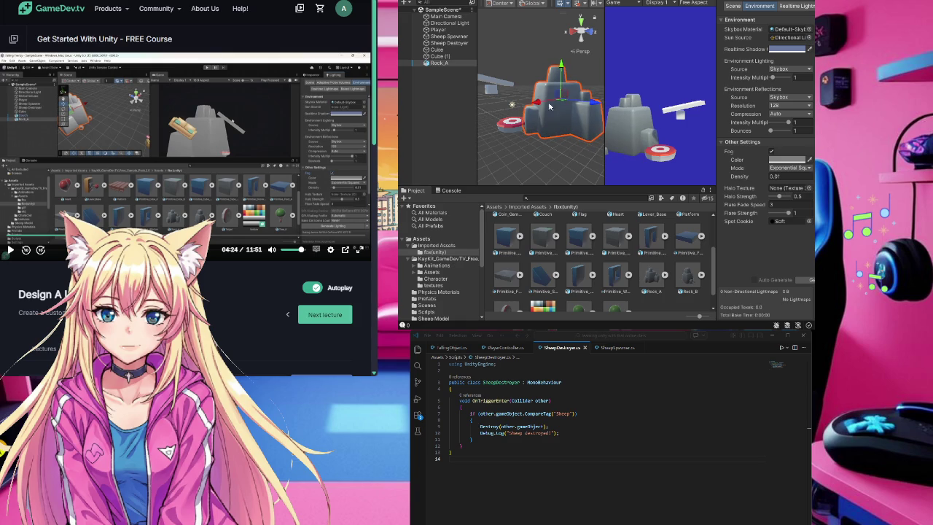
mouse_move(537, 107)
left_mouse_down()
mouse_move(593, 103)
mouse_move(558, 101)
left_mouse_up()
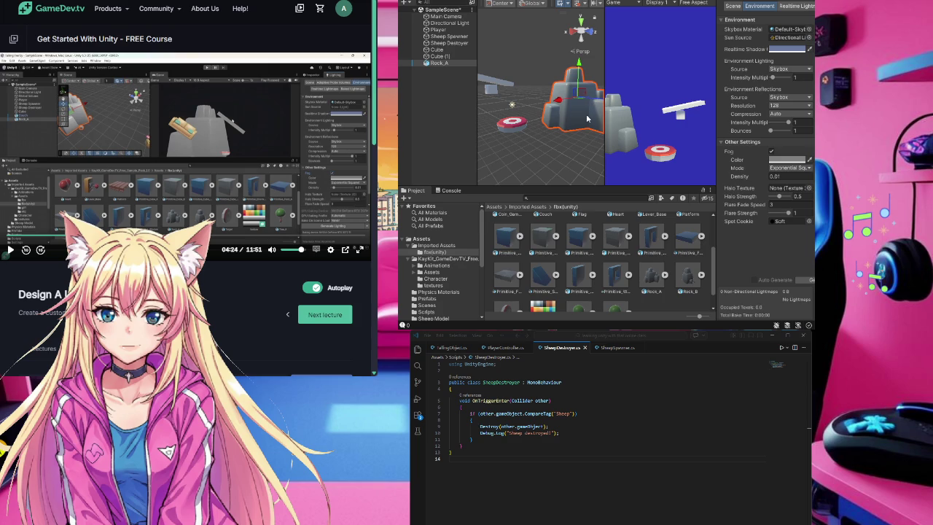
Step: Scale Rock_A up further and drag it closer to the camera
key("r")
left_click_drag(581, 98, 610, 73)
key("e")
key("w")
left_click_drag(559, 103, 578, 99)
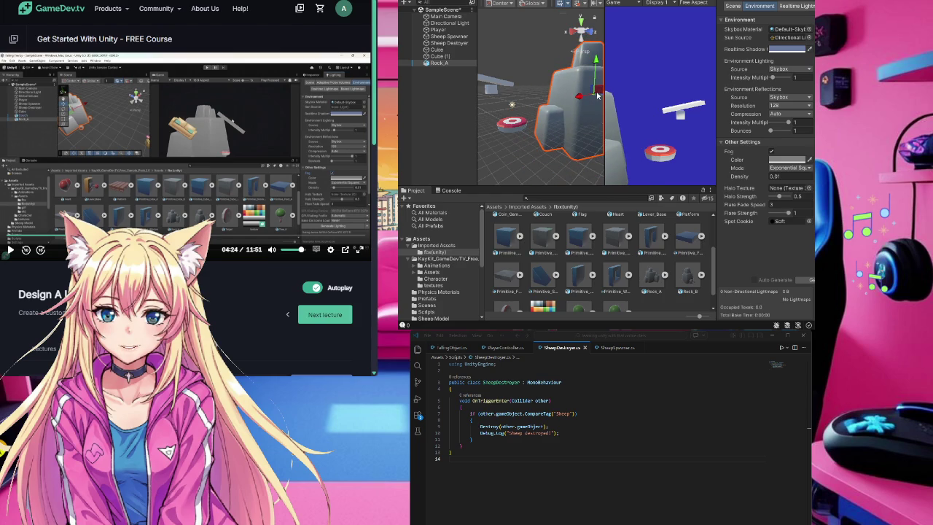
mouse_move(592, 89)
left_mouse_down()
mouse_move(598, 96)
mouse_move(573, 106)
mouse_move(554, 93)
mouse_move(589, 95)
mouse_move(542, 89)
mouse_move(532, 92)
mouse_move(551, 96)
mouse_move(521, 110)
mouse_move(421, 132)
left_mouse_up()
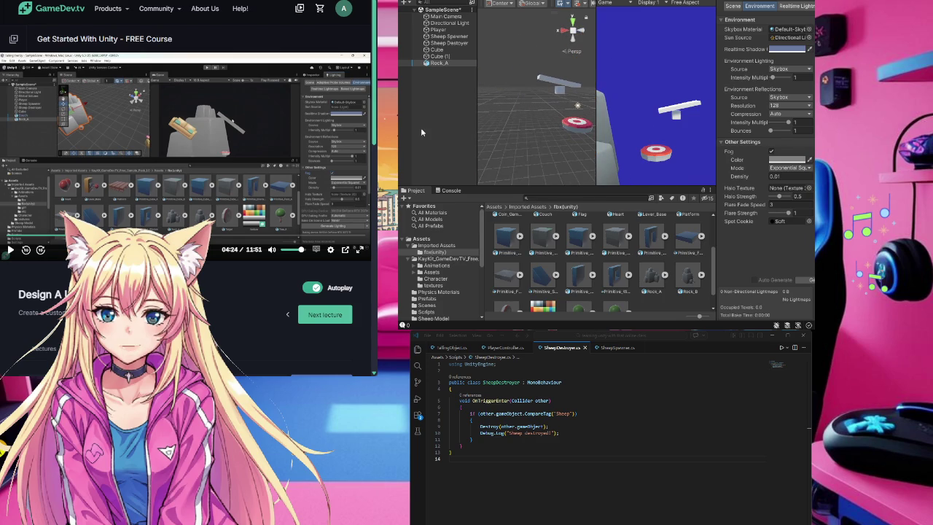
Step: Orbit the view from the Main Camera, frame Rock_A, and shift it left beside the platform
double_click(449, 16)
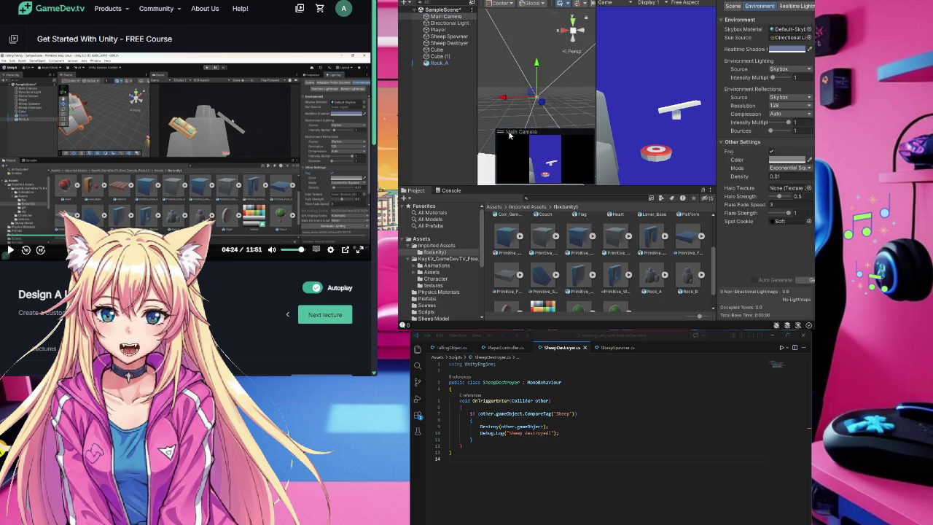
left_click(570, 129)
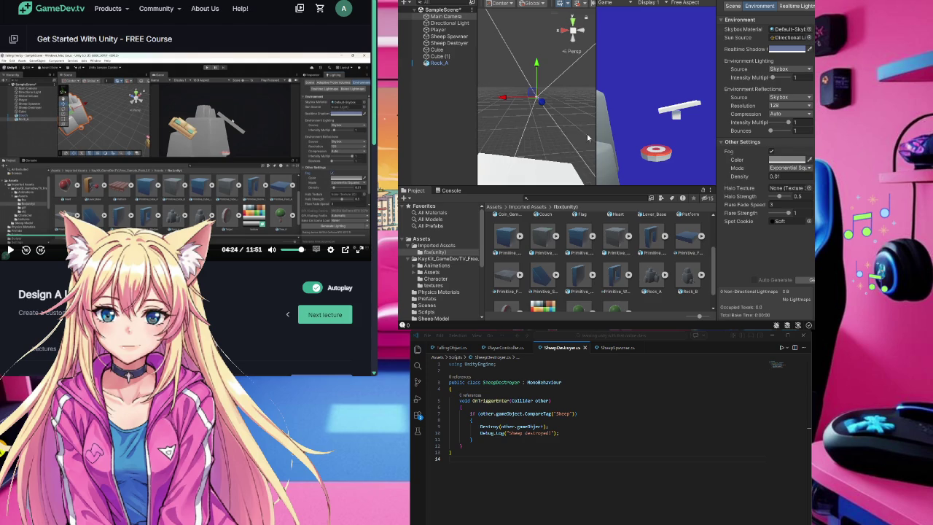
mouse_move(514, 137)
left_mouse_down()
mouse_move(461, 119)
mouse_move(492, 196)
mouse_move(525, 175)
mouse_move(635, 164)
mouse_move(599, 135)
mouse_move(525, 124)
mouse_move(502, 133)
left_mouse_up()
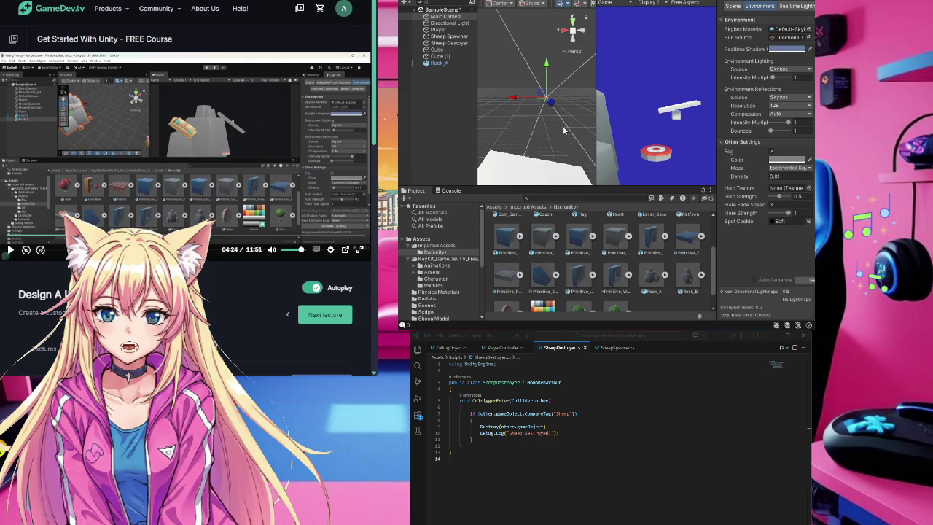
scroll(576, 133, "down", 3)
key("f")
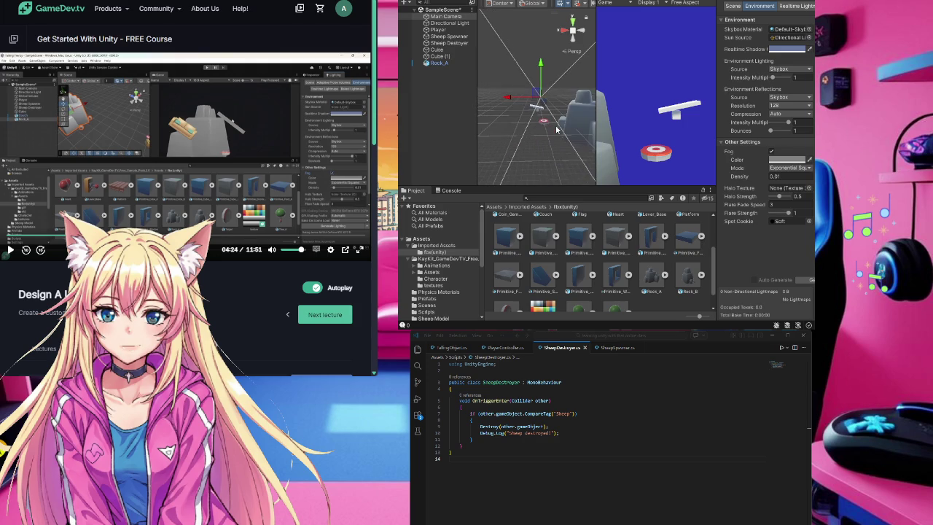
mouse_move(549, 117)
left_mouse_down()
mouse_move(511, 121)
mouse_move(562, 143)
mouse_move(565, 157)
mouse_move(526, 139)
mouse_move(549, 143)
mouse_move(510, 143)
mouse_move(543, 147)
left_mouse_up()
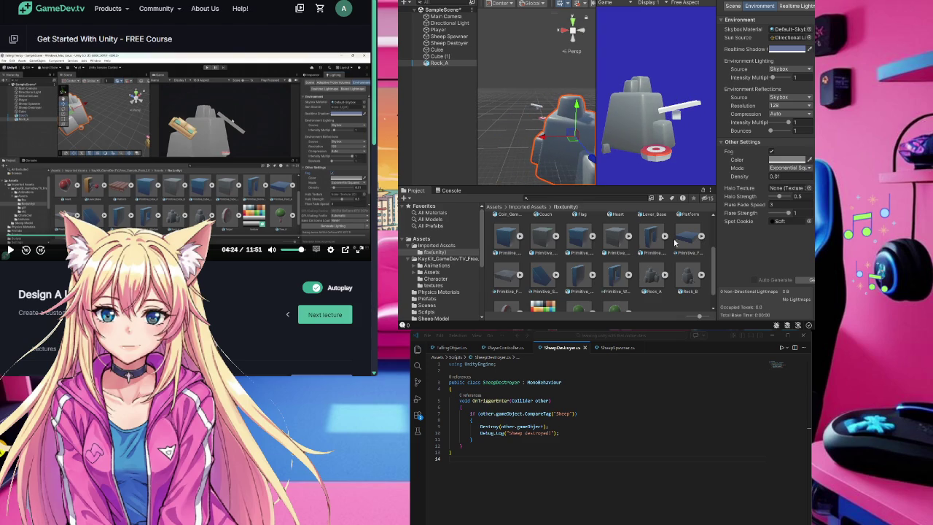
left_click(438, 63)
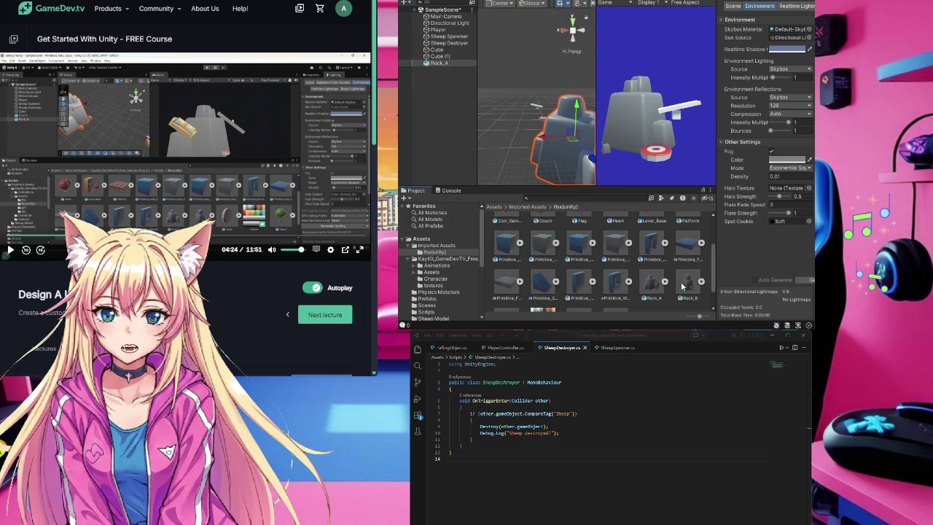
Step: Duplicate Rock_A and move the copy left, further back and higher
left_click(441, 64)
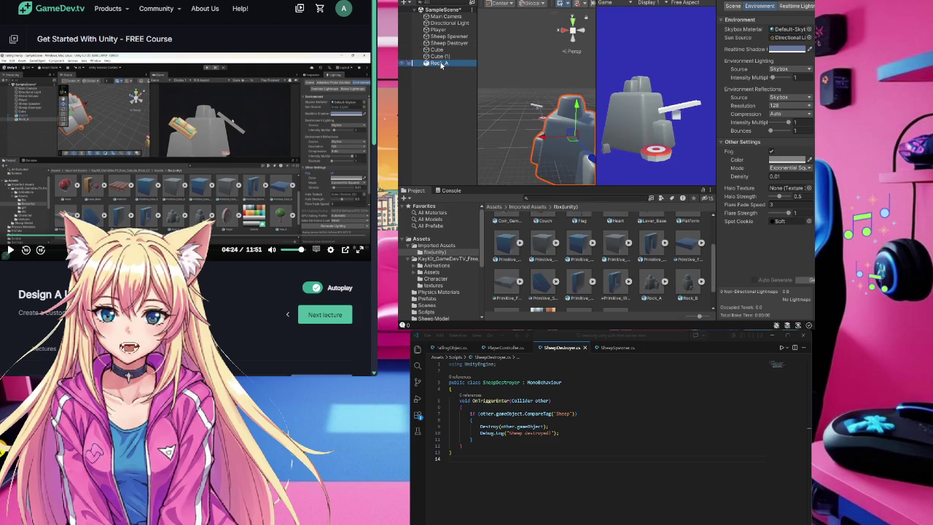
key("ctrl+d")
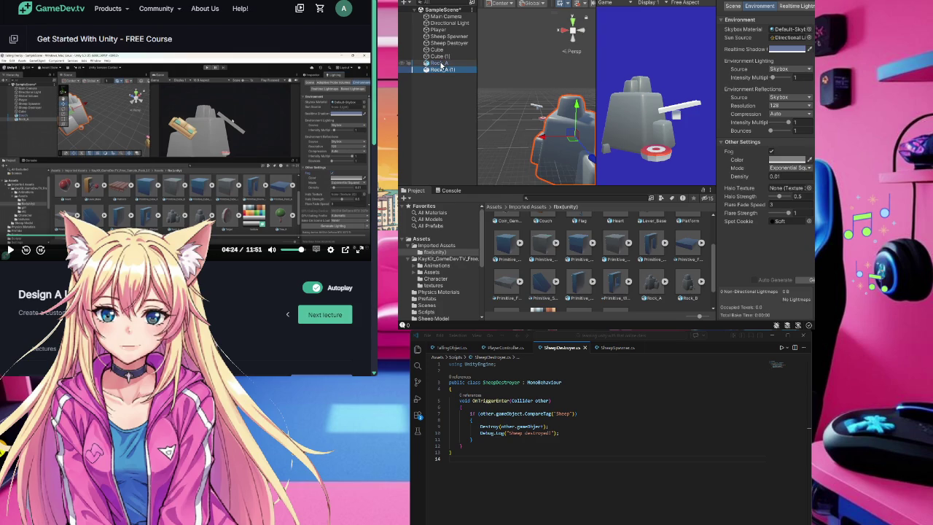
left_click_drag(543, 140, 489, 138)
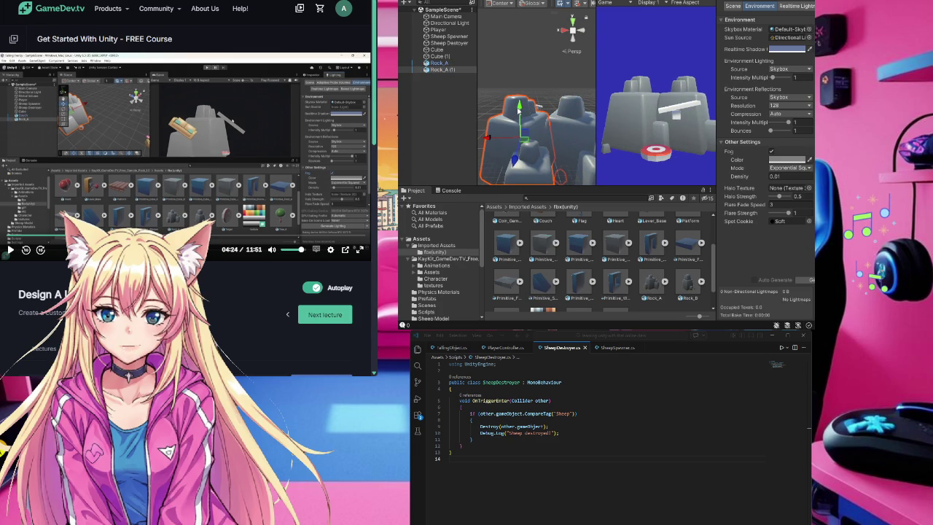
mouse_move(514, 160)
left_mouse_down()
mouse_move(523, 128)
mouse_move(522, 146)
left_mouse_up()
left_click_drag(520, 182, 520, 169)
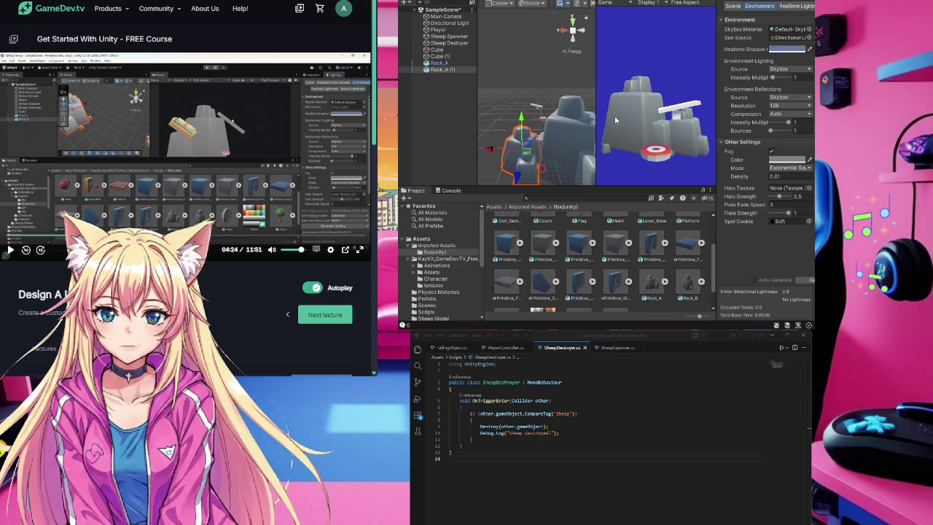
Step: Move the original Rock_A to the right so the rocks frame the platform
left_click(570, 136)
left_click_drag(570, 136, 590, 136)
left_click(562, 153)
left_click(562, 151)
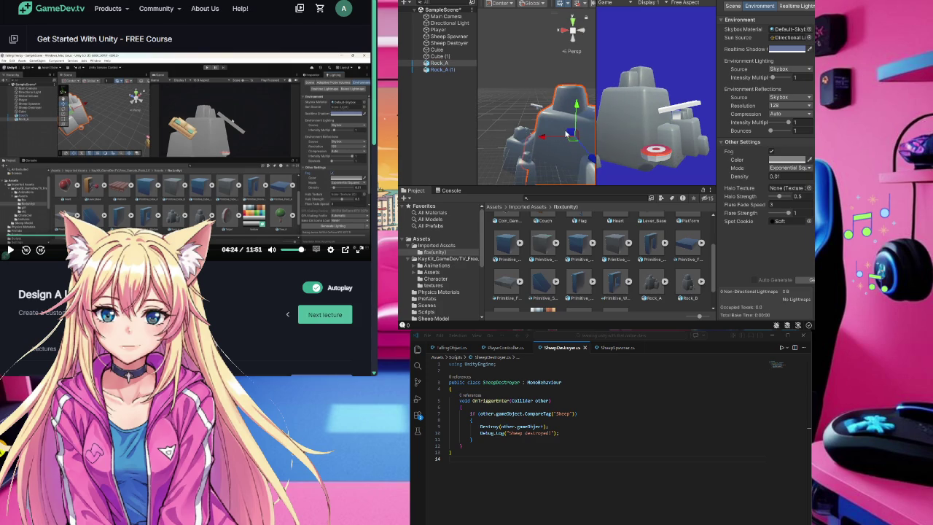
mouse_move(543, 139)
left_mouse_down()
mouse_move(565, 155)
mouse_move(592, 151)
mouse_move(603, 160)
left_mouse_up()
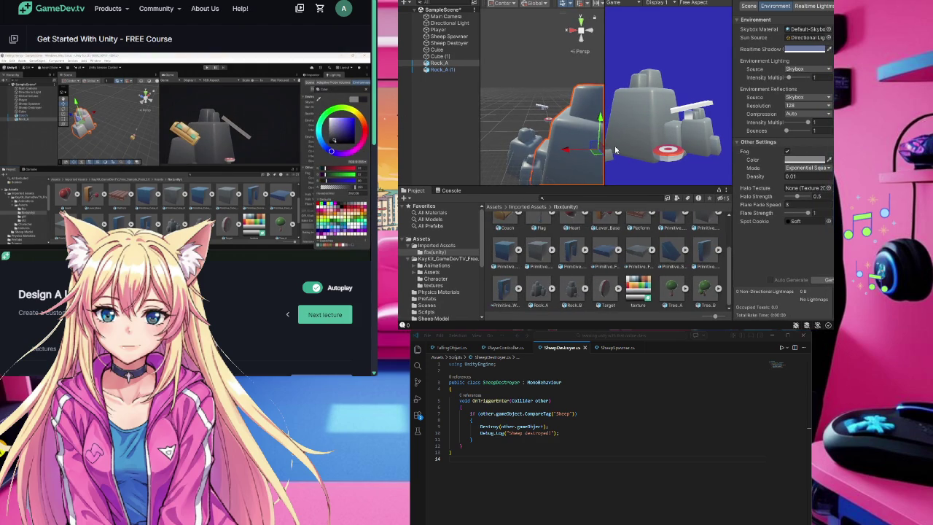
Step: Check Rock_A (1)'s properties, then return to the Lighting Environment settings and darken the fog colour
left_click(442, 70)
left_click(809, 164)
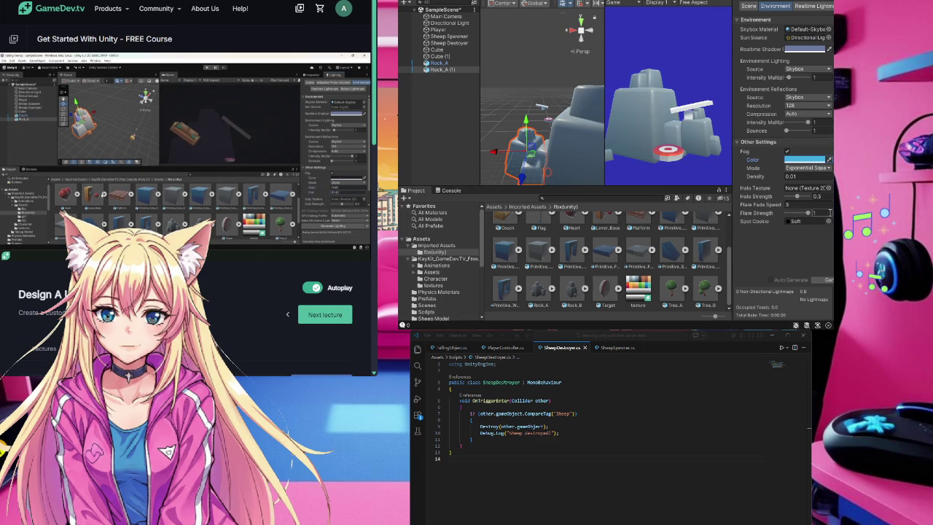
key("ctrl+3")
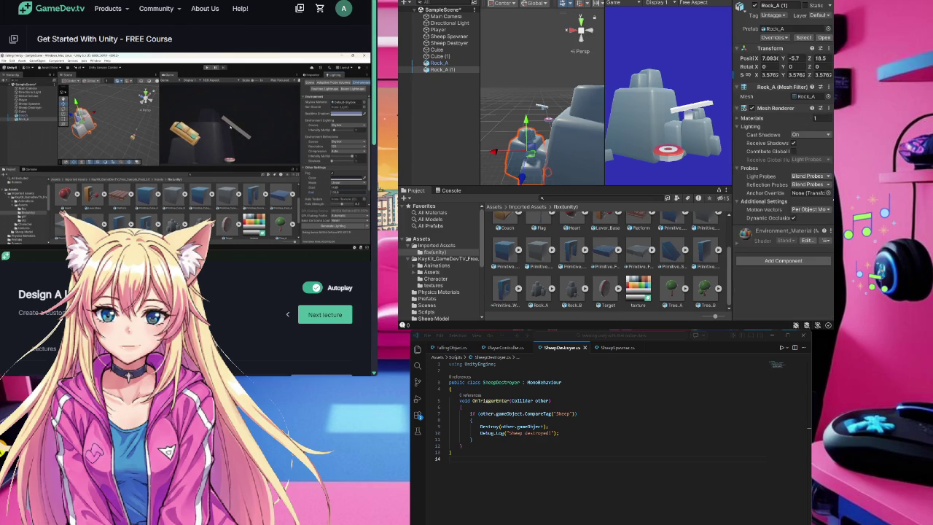
key("ctrl+3")
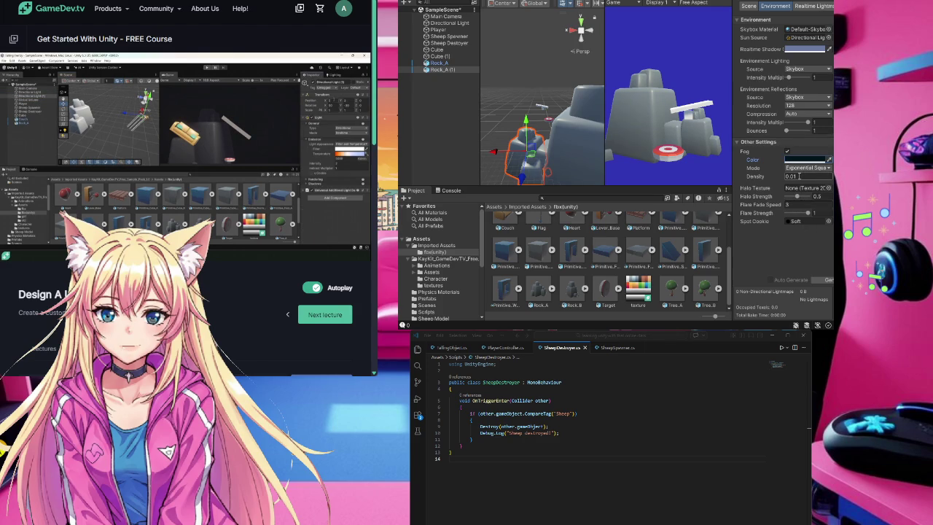
key("space")
key("Left")
key("Left")
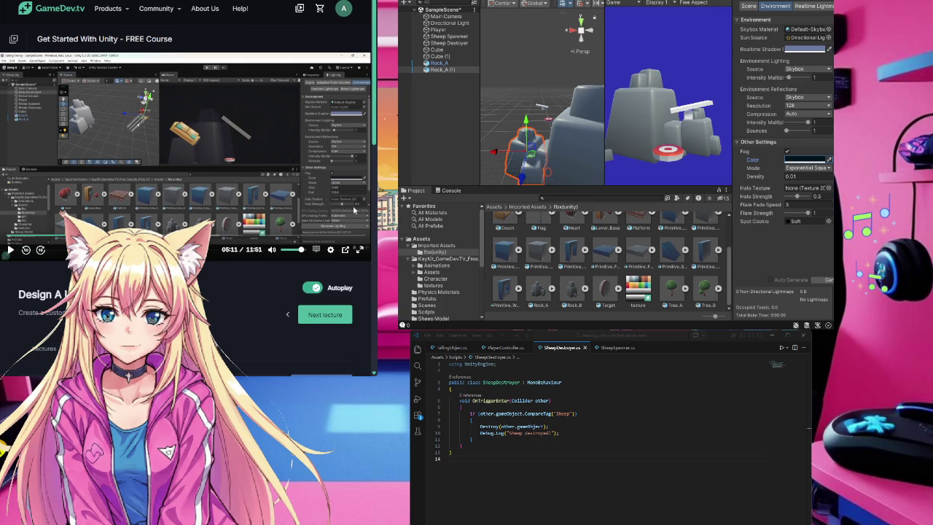
Step: Switch fog to Linear mode with start 14 and end 300, and pick a lighter blue fog colour
left_click(805, 170)
left_click(802, 175)
left_click(805, 176)
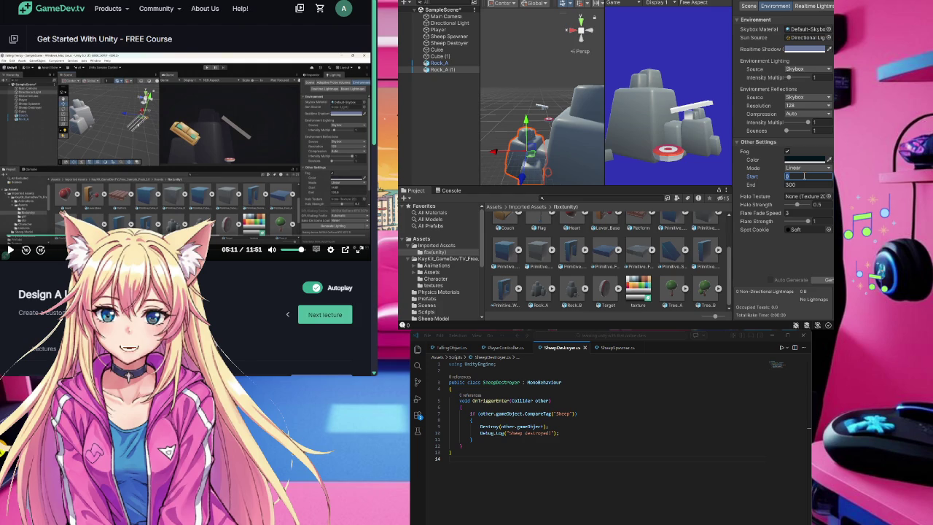
type("14.61")
left_click(794, 184)
left_click(794, 184)
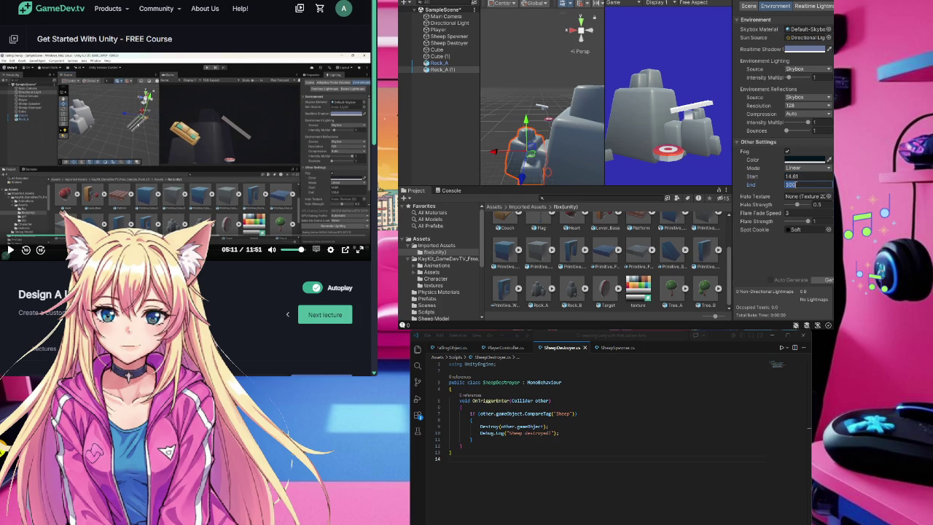
left_click(821, 162)
mouse_move(809, 231)
left_mouse_down()
mouse_move(774, 199)
mouse_move(764, 218)
mouse_move(797, 234)
mouse_move(800, 213)
mouse_move(795, 231)
mouse_move(803, 223)
mouse_move(812, 234)
left_mouse_up()
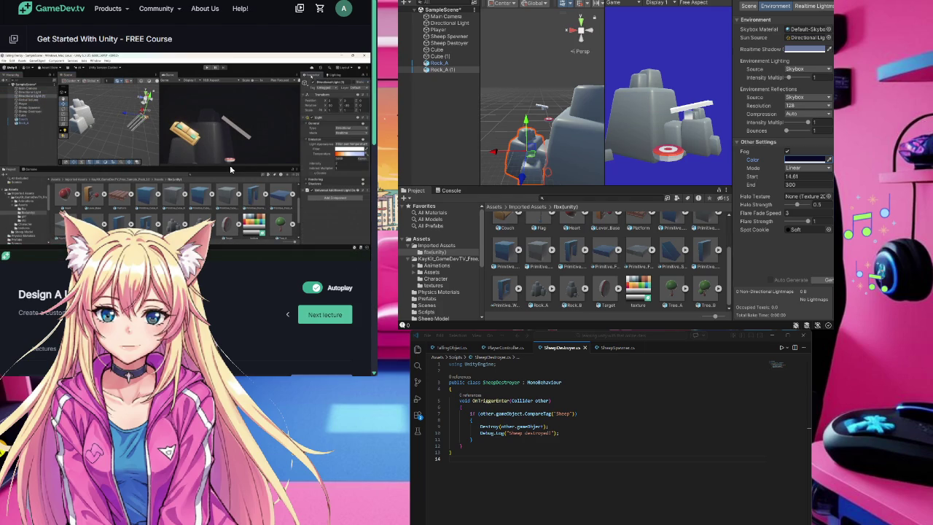
left_click(446, 23)
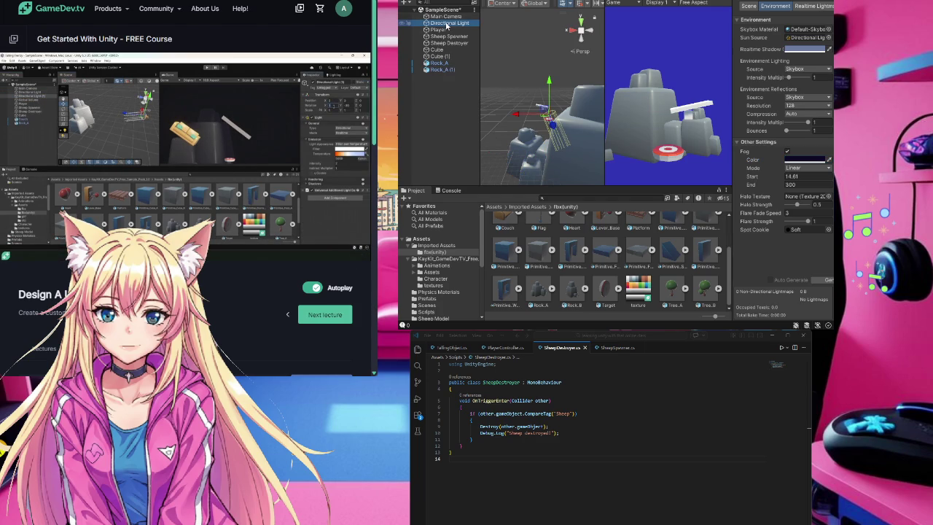
Step: Duplicate the Directional Light into Directional Light (1) and bring up its properties
key("ctrl+d")
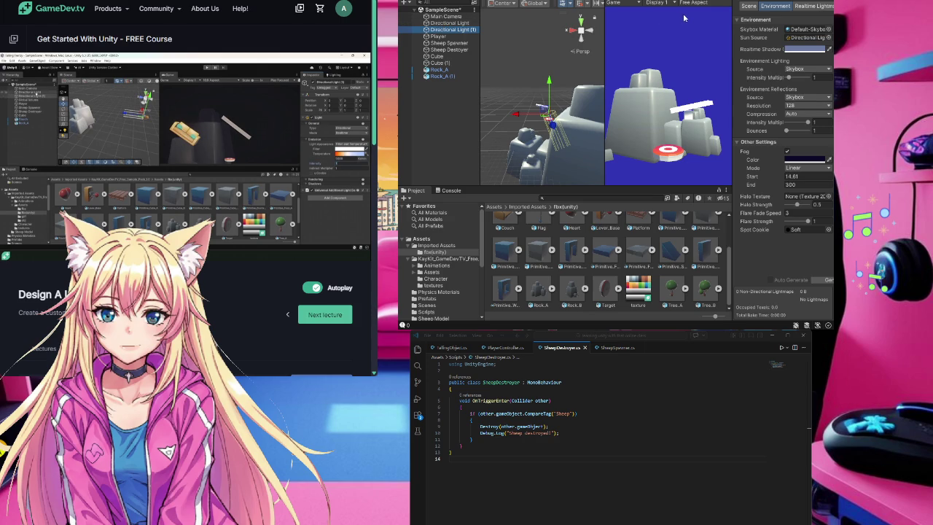
left_click(758, 1)
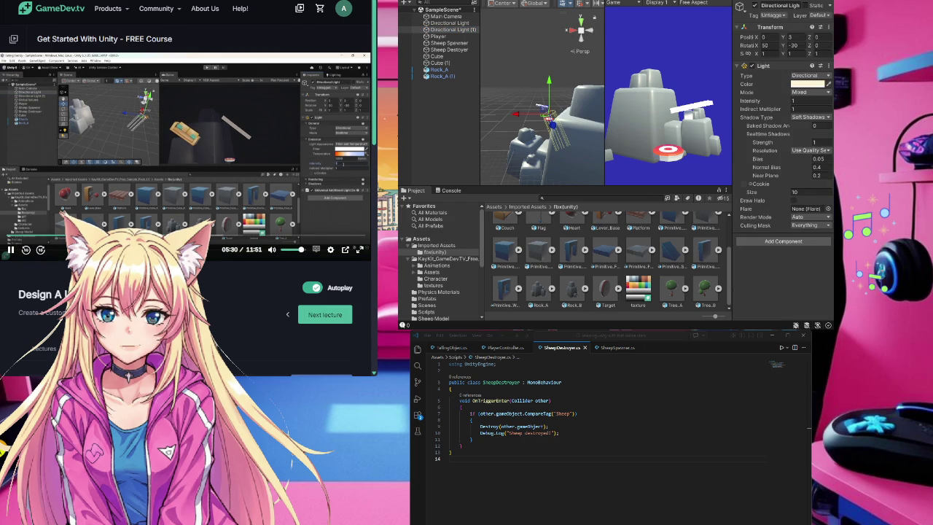
left_click(267, 150)
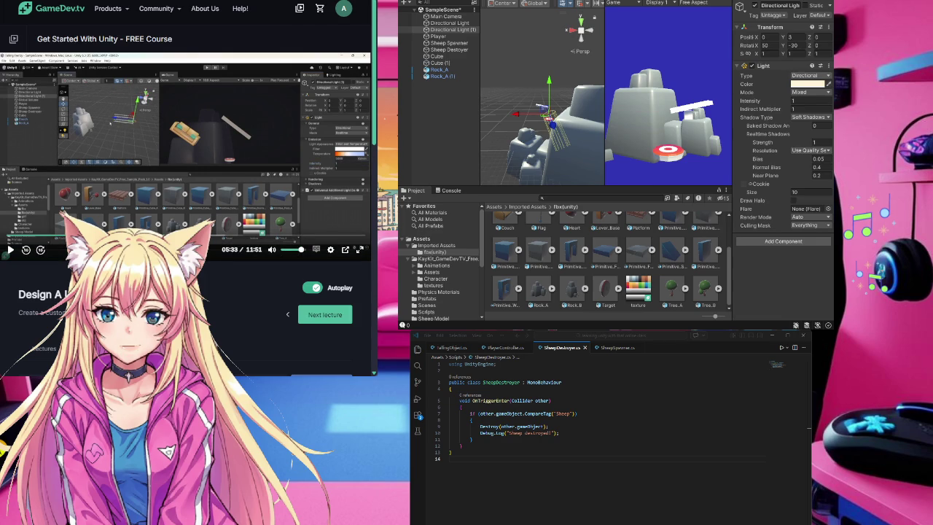
key("ctrl+z")
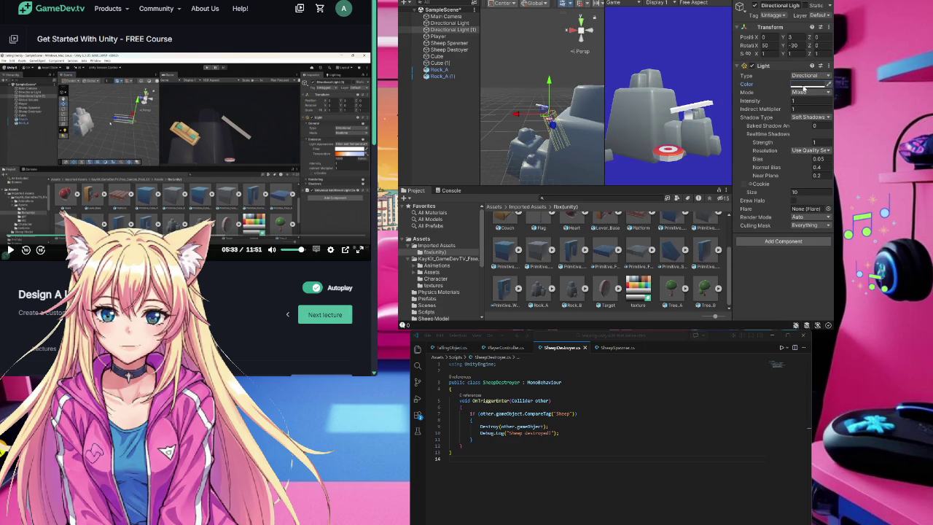
key("ctrl+y")
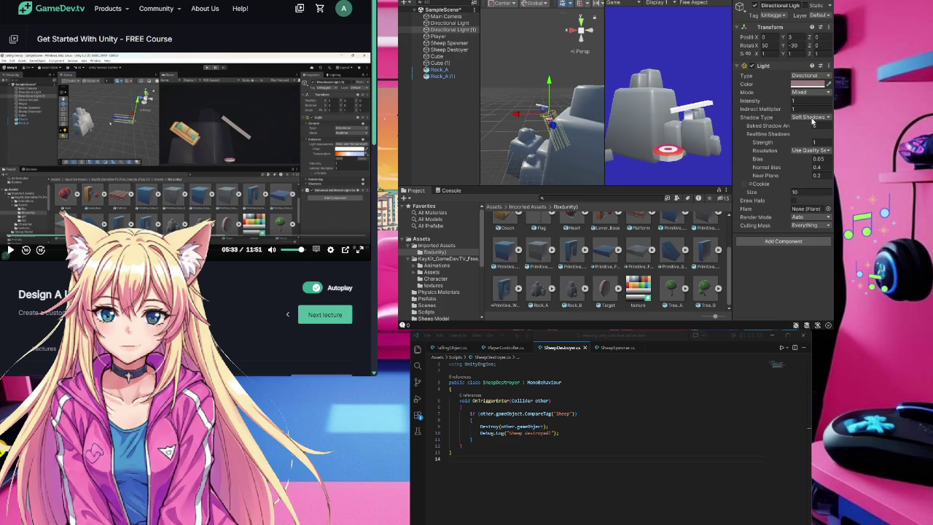
Step: Give Directional Light (1) a warm yellow colour and leave the light switched on
left_click(828, 83)
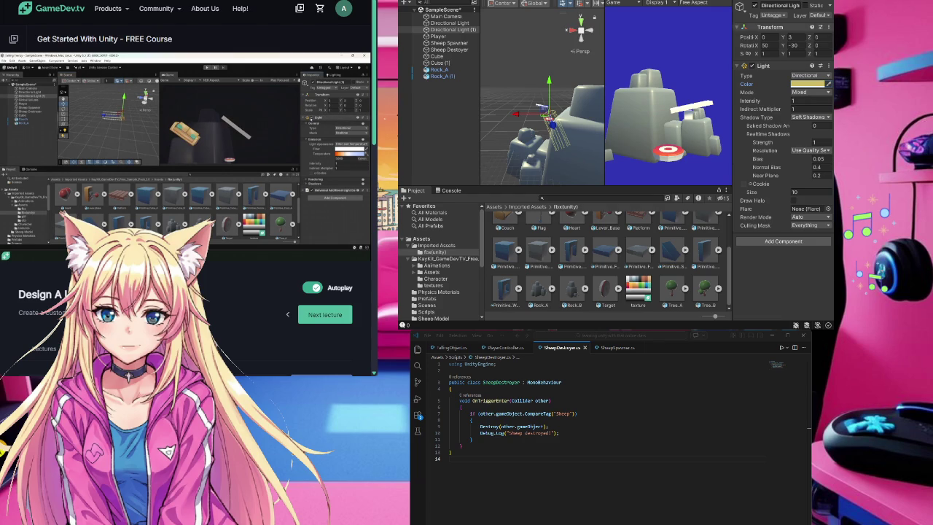
left_click(752, 66)
left_click(751, 66)
left_click(752, 67)
left_click(751, 66)
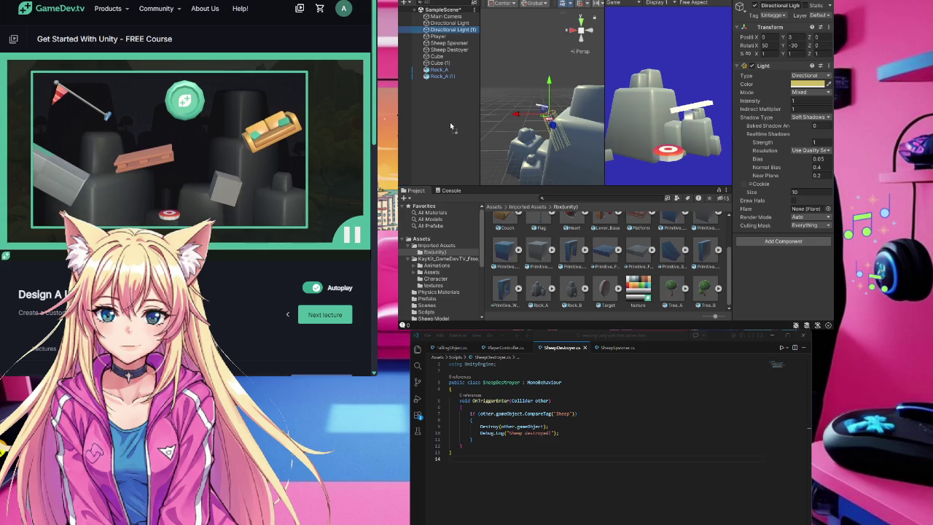
Step: Place Tree_A (shifted along Z) and Tree_B (shifted along X) by the rocks, then add Primitive_Floor_A
left_click_drag(450, 122, 449, 121)
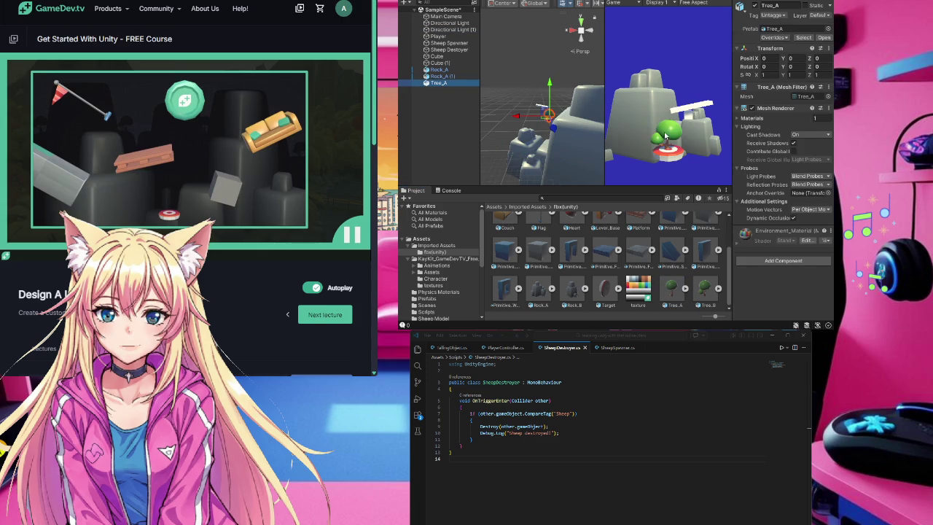
mouse_move(559, 129)
left_mouse_down()
mouse_move(495, 116)
mouse_move(503, 117)
left_mouse_up()
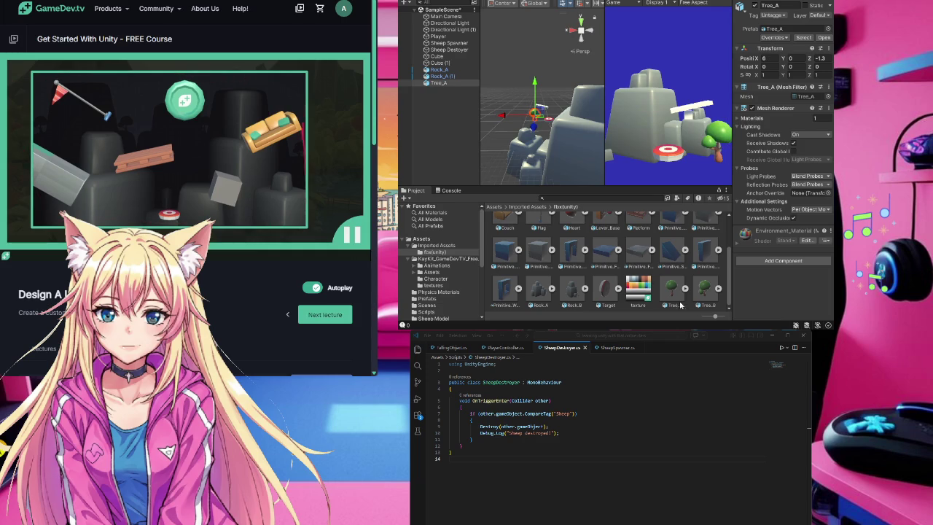
left_click(704, 289)
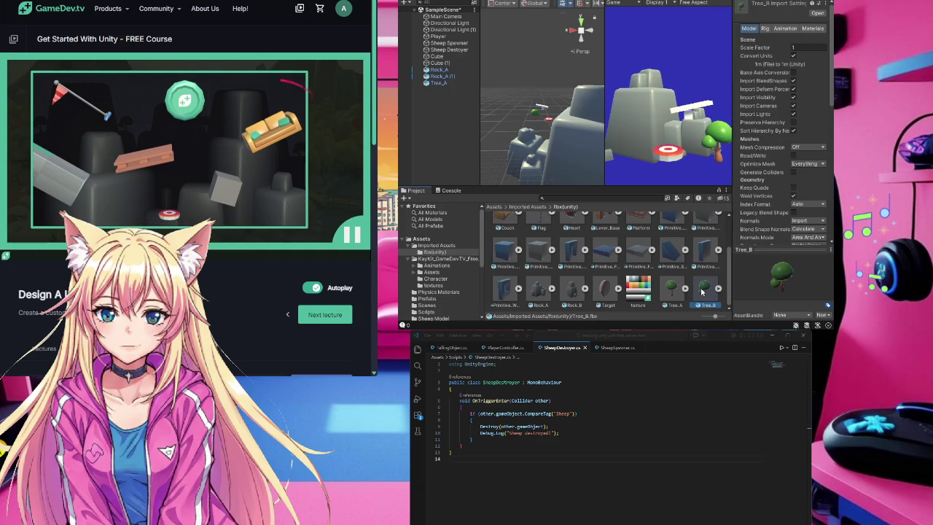
left_click_drag(704, 290, 448, 130)
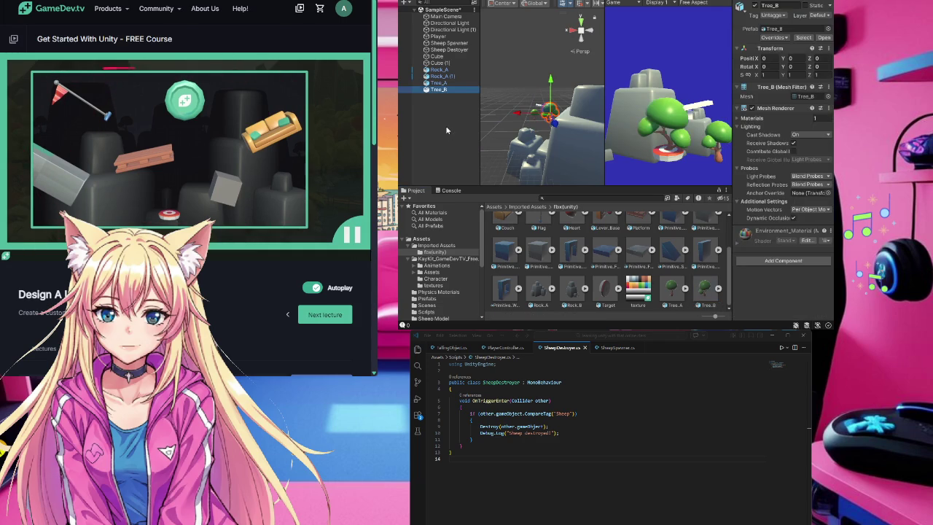
left_click_drag(517, 116, 534, 115)
left_click(597, 250)
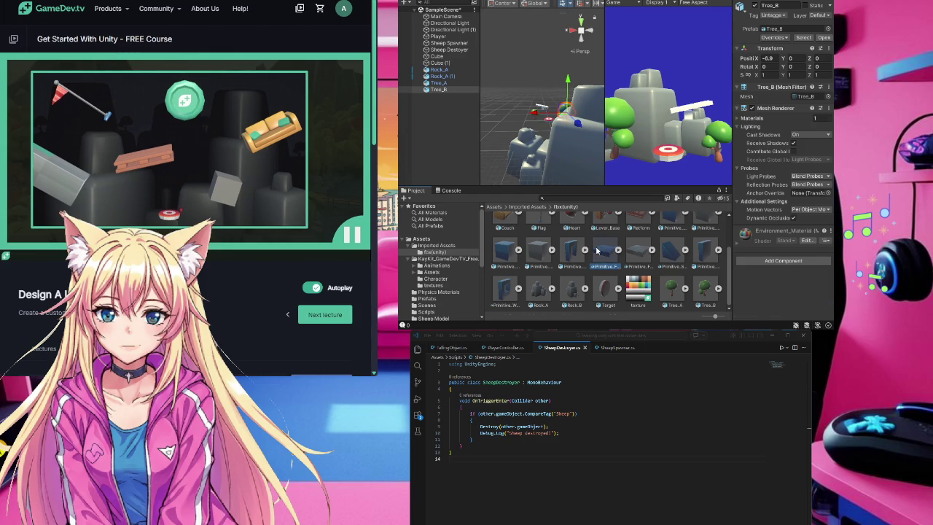
left_click_drag(605, 255, 445, 125)
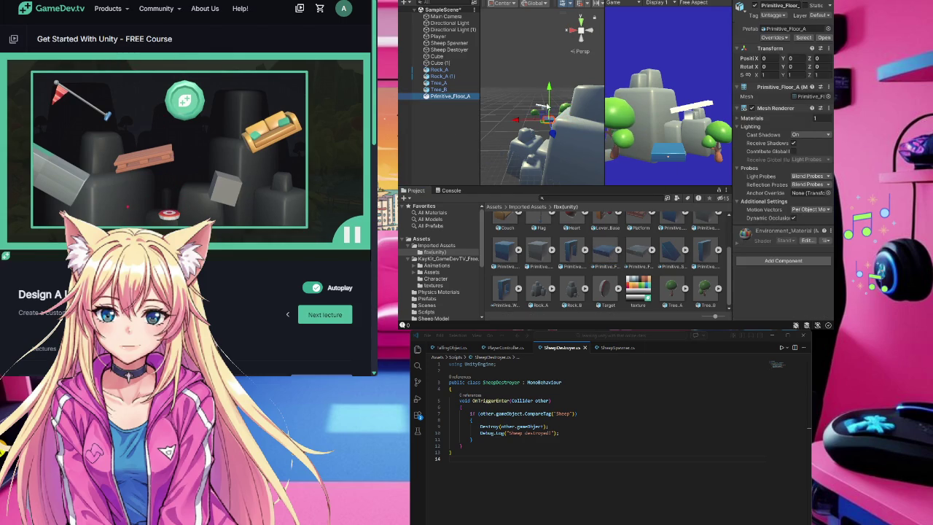
Step: Raise Primitive_Floor_A, shrink it to about half size and shift it left to X -2.5
mouse_move(549, 89)
left_mouse_down()
mouse_move(552, 47)
mouse_move(553, 64)
left_mouse_up()
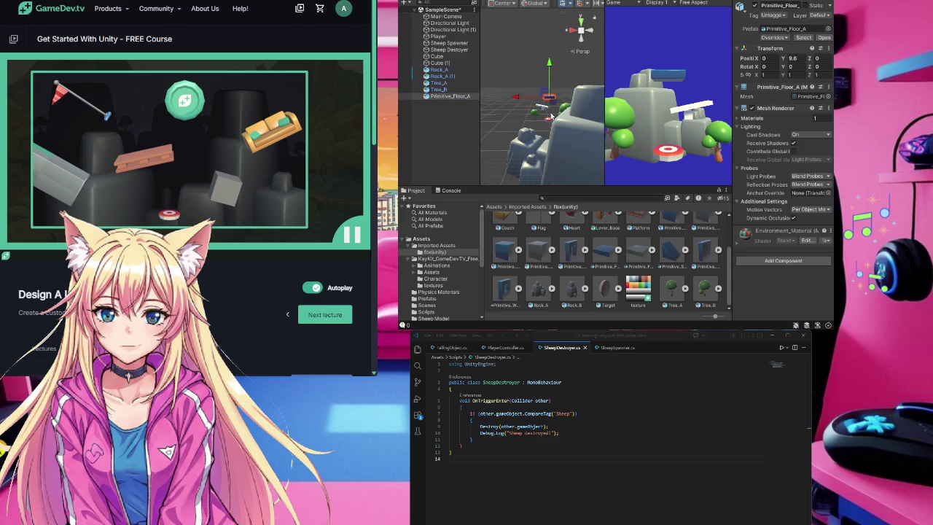
key("e")
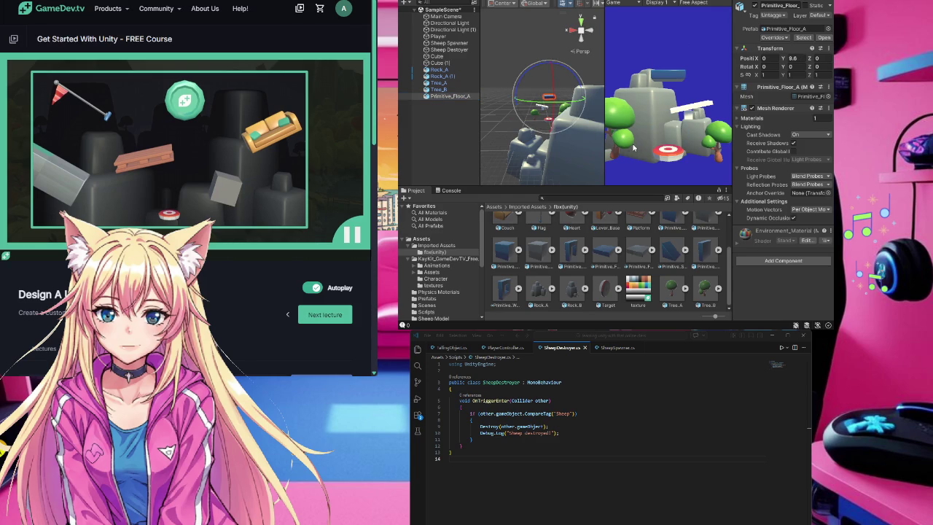
key("w")
key("r")
left_click_drag(550, 98, 545, 110)
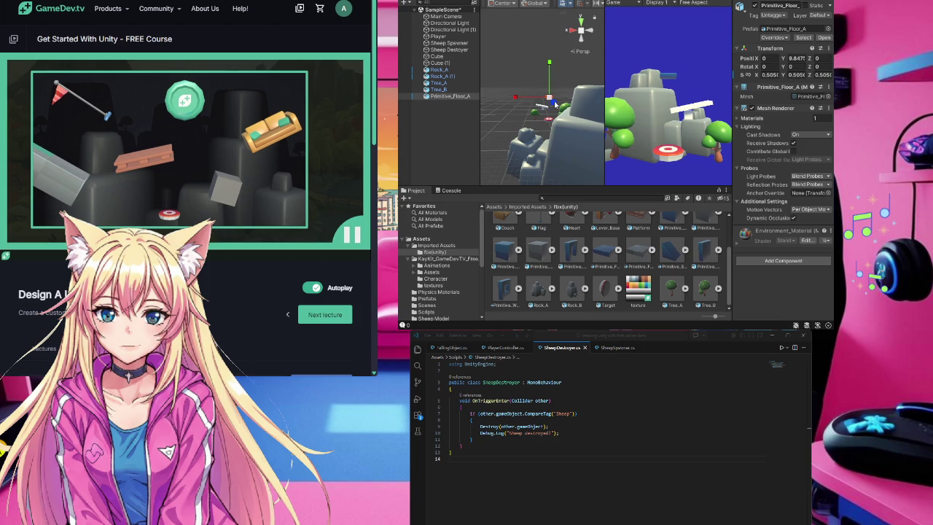
key("e")
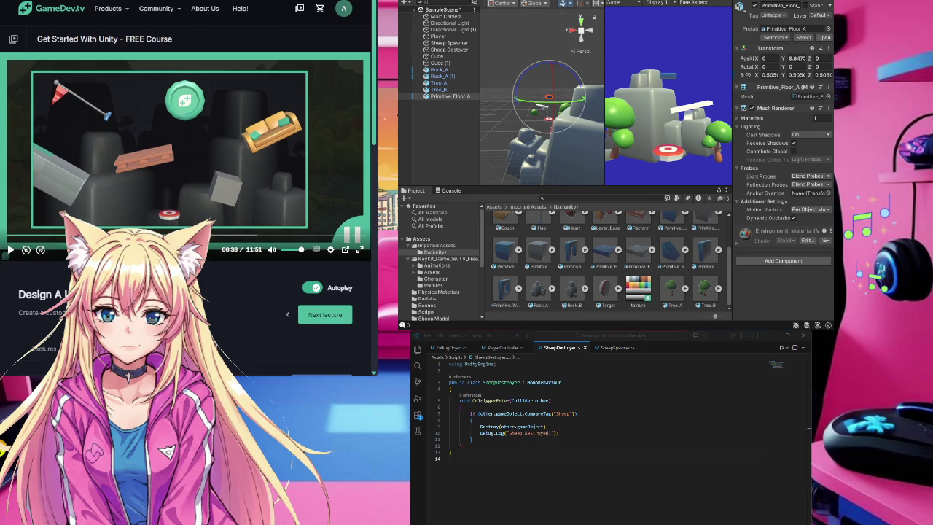
key("w")
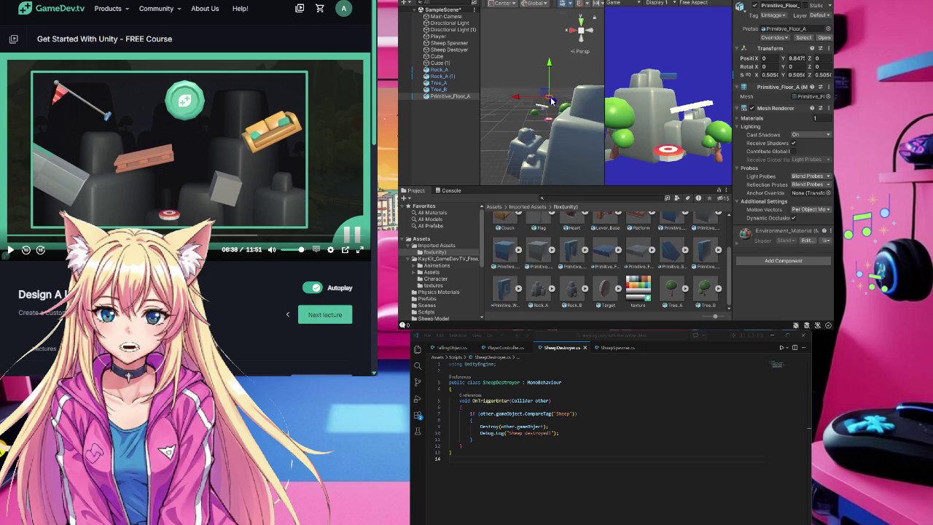
left_click_drag(515, 97, 525, 100)
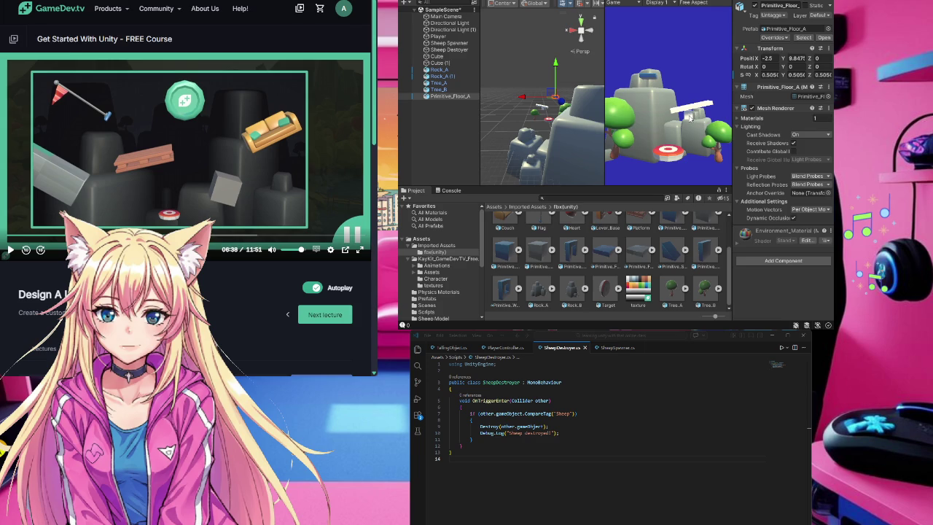
left_click(543, 111)
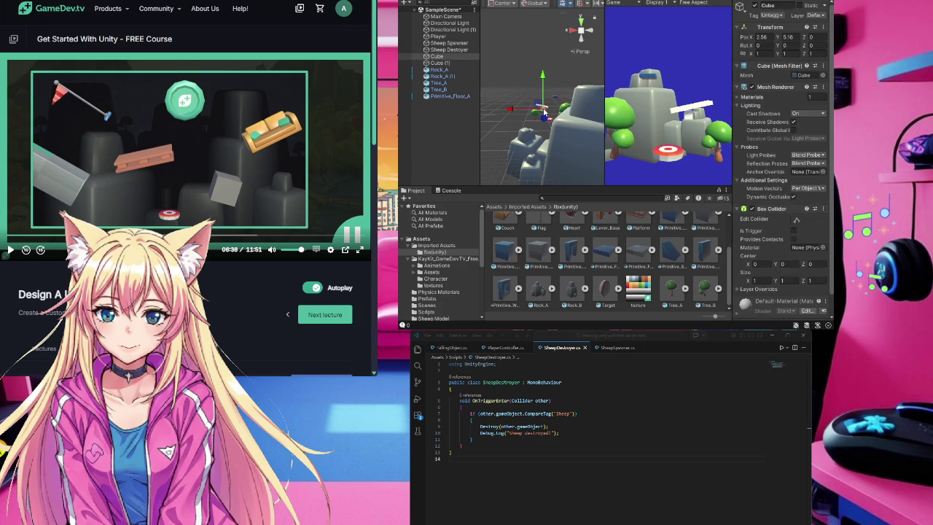
Step: Move the cube left along X and lower it slightly
left_click_drag(510, 109, 520, 111)
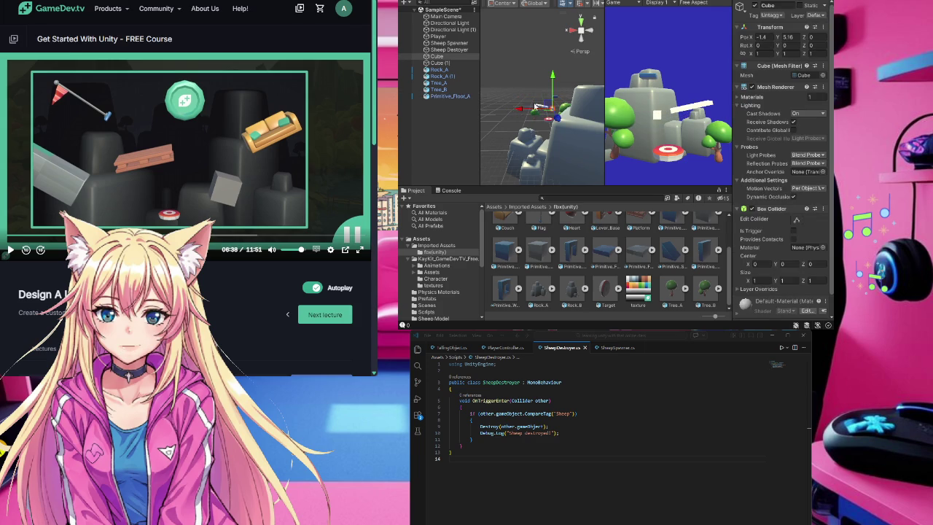
left_click_drag(553, 79, 553, 82)
scroll(613, 279, "up", 2)
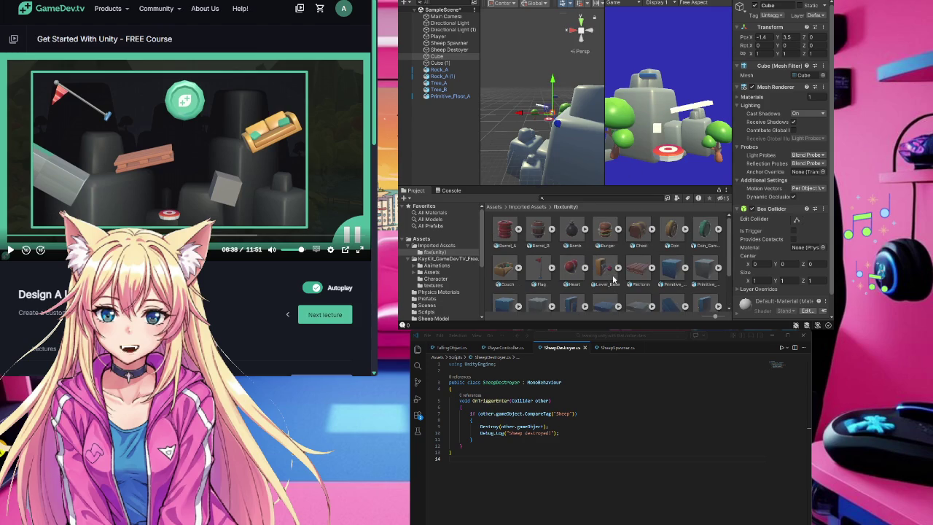
Step: Add a Burger high above the rocks, scaled to 4.235 and tilted about 23 degrees
left_click_drag(437, 57, 441, 135)
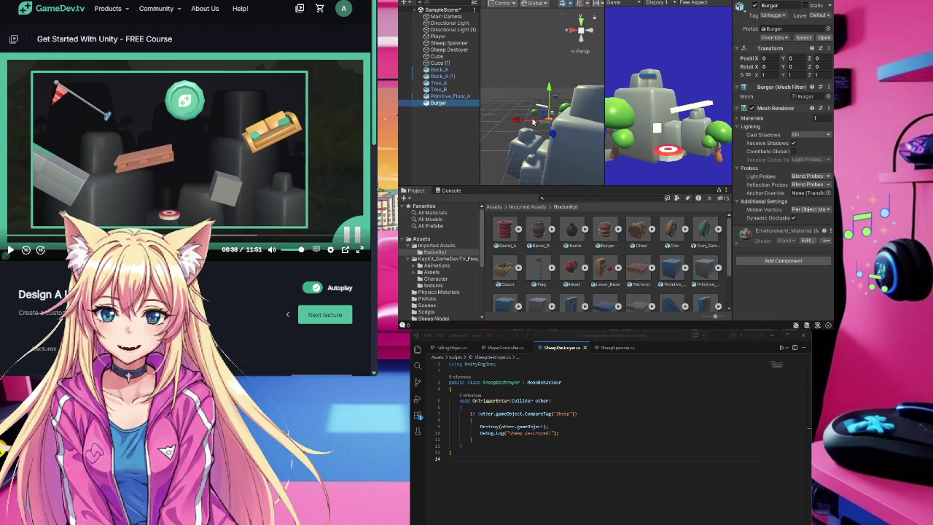
left_click_drag(519, 121, 529, 123)
left_click_drag(561, 87, 563, 61)
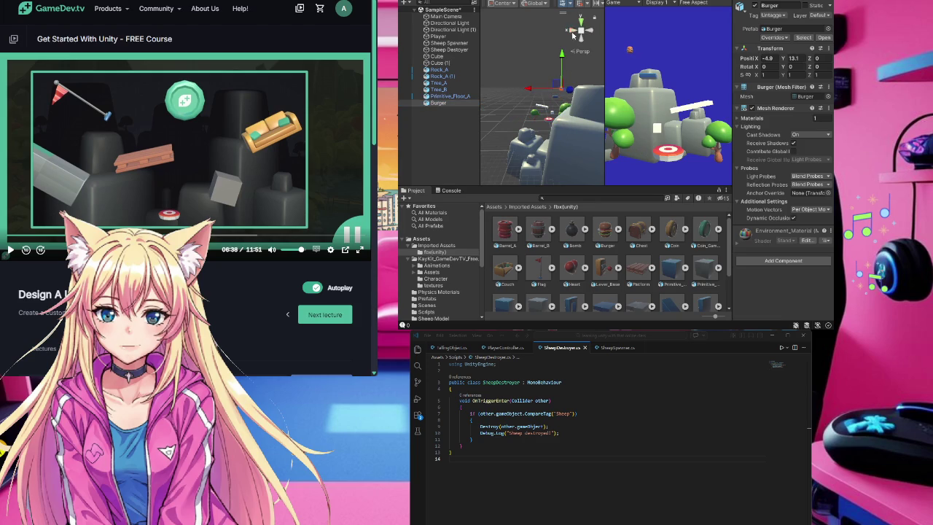
key("r")
mouse_move(562, 89)
left_mouse_down()
mouse_move(597, 94)
mouse_move(610, 34)
mouse_move(618, 50)
left_mouse_up()
key("e")
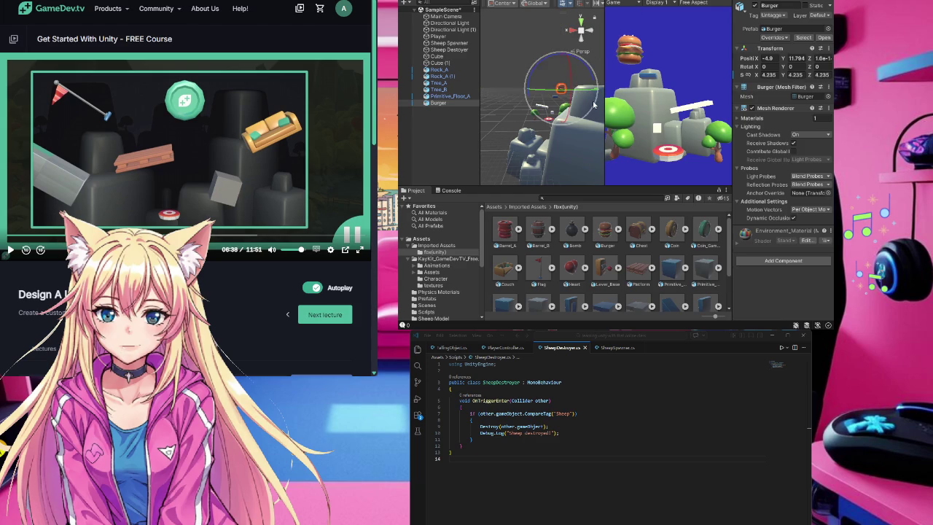
mouse_move(585, 95)
left_mouse_down()
mouse_move(592, 73)
mouse_move(589, 93)
left_mouse_up()
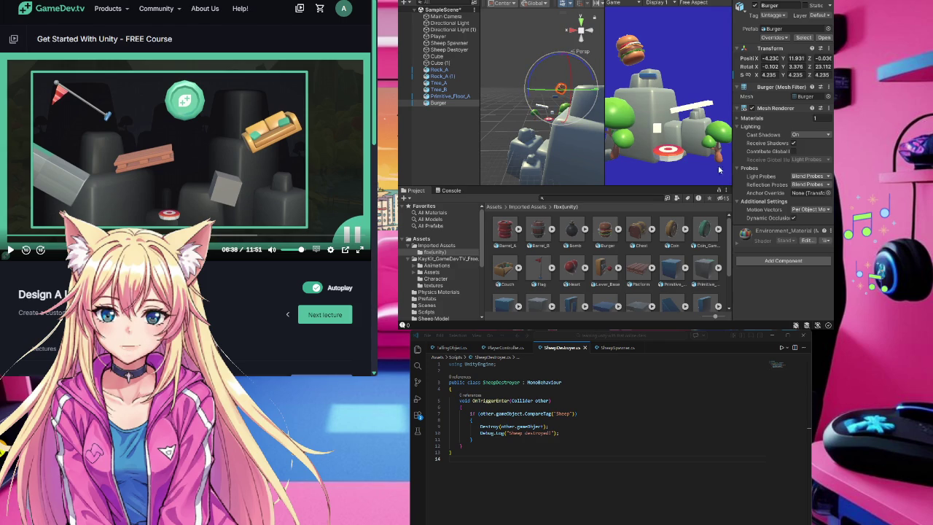
Step: Raise the Sheep Spawner much higher along Y
left_click(448, 43)
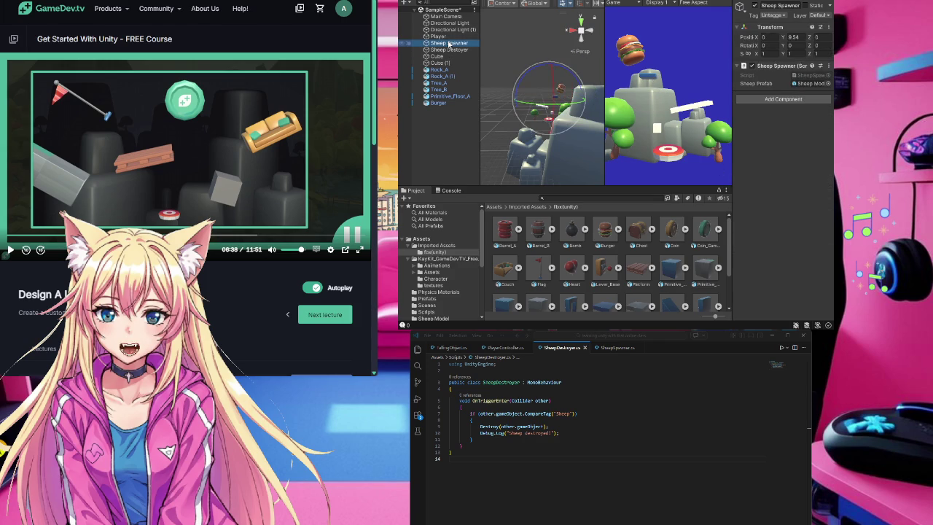
key("w")
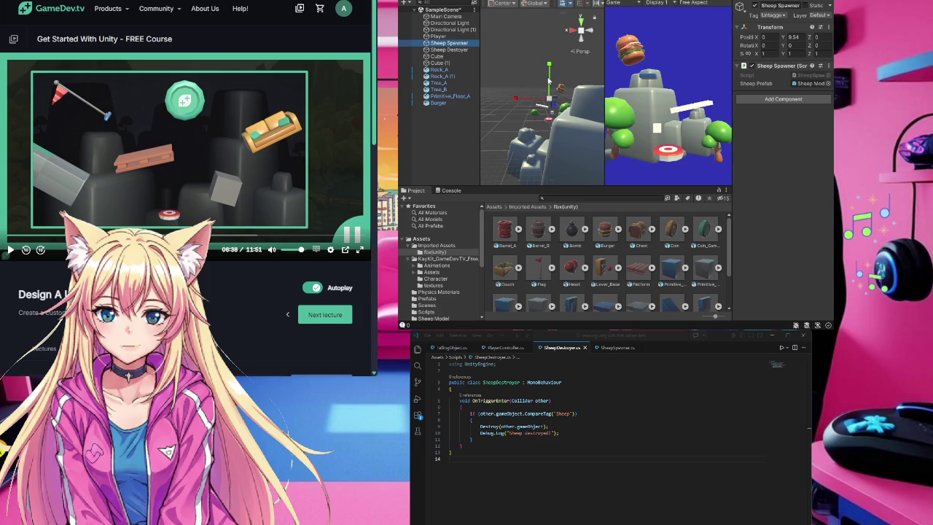
left_click_drag(549, 69, 555, 3)
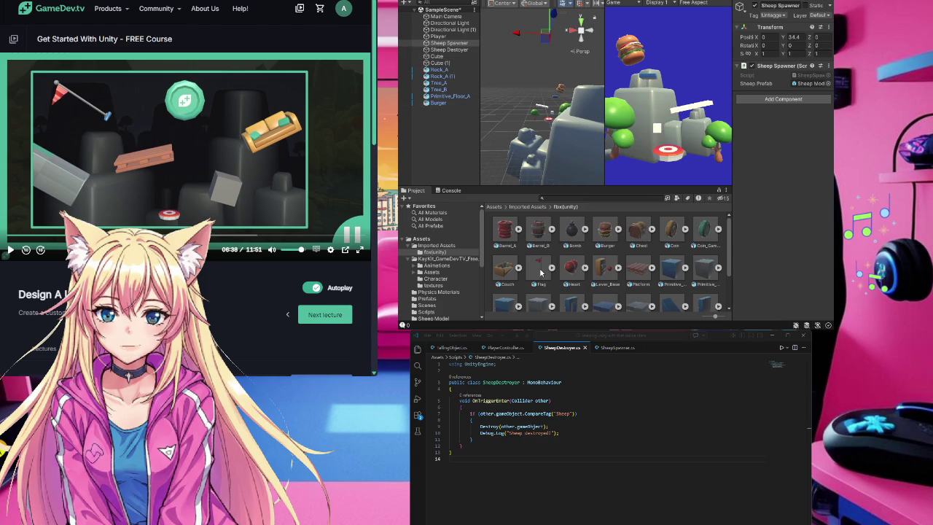
Step: Add a Platform, lift it high into the sky and tilt it about 16 degrees
scroll(540, 273, "down", 2)
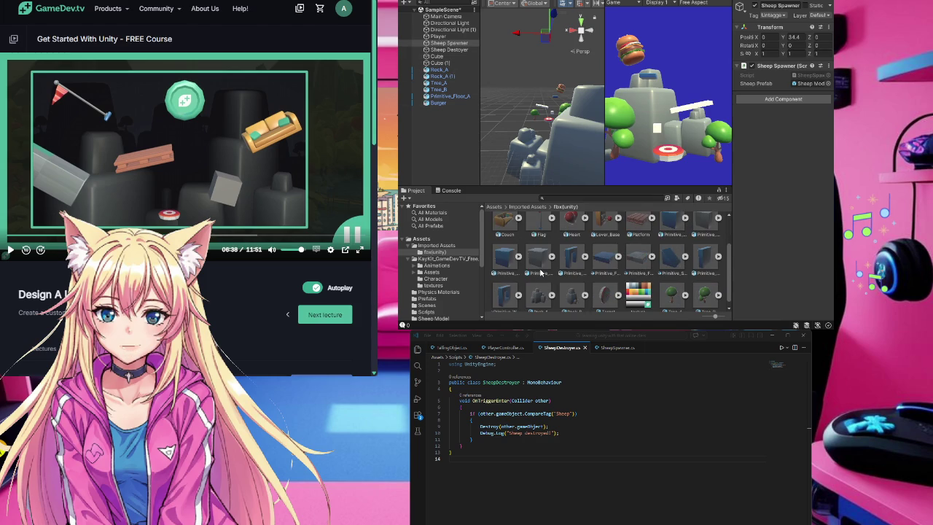
scroll(540, 273, "up", 1)
left_click(645, 242)
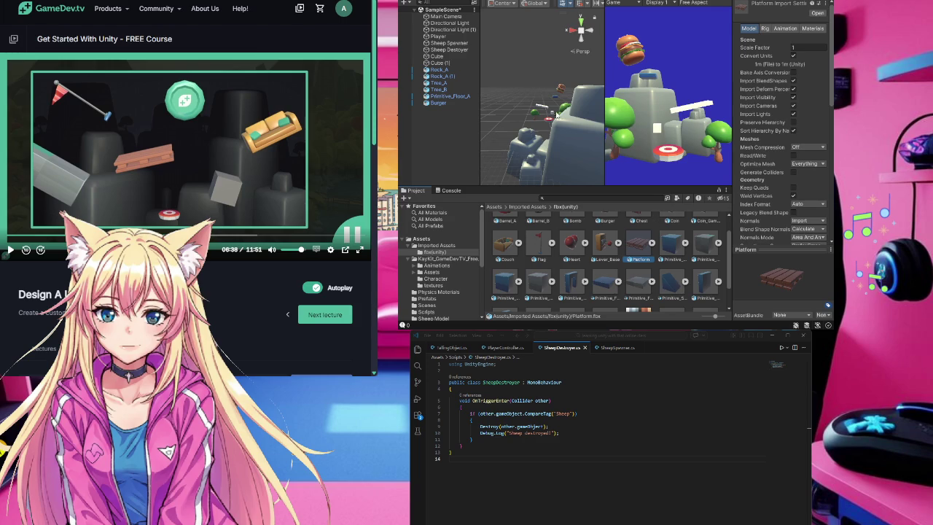
left_click_drag(645, 251, 446, 135)
mouse_move(551, 89)
left_mouse_down()
mouse_move(550, 46)
mouse_move(550, 56)
left_mouse_up()
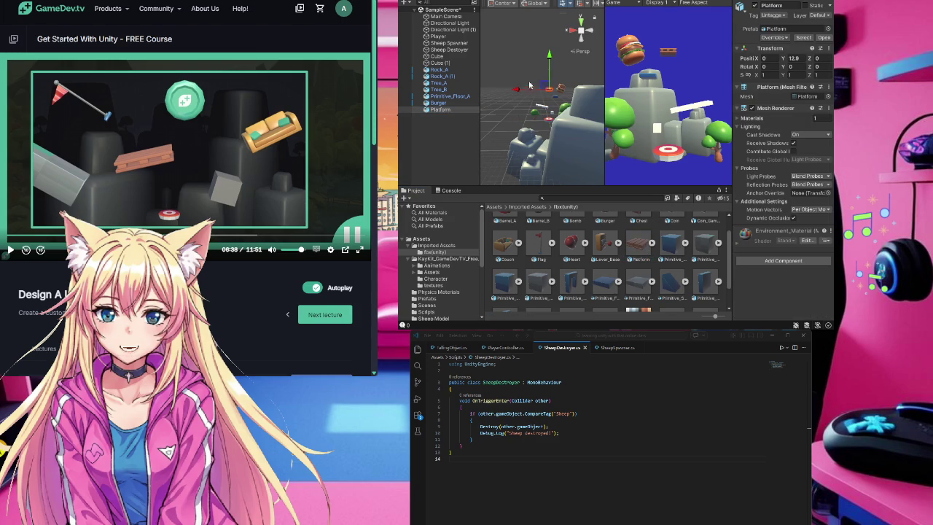
key("e")
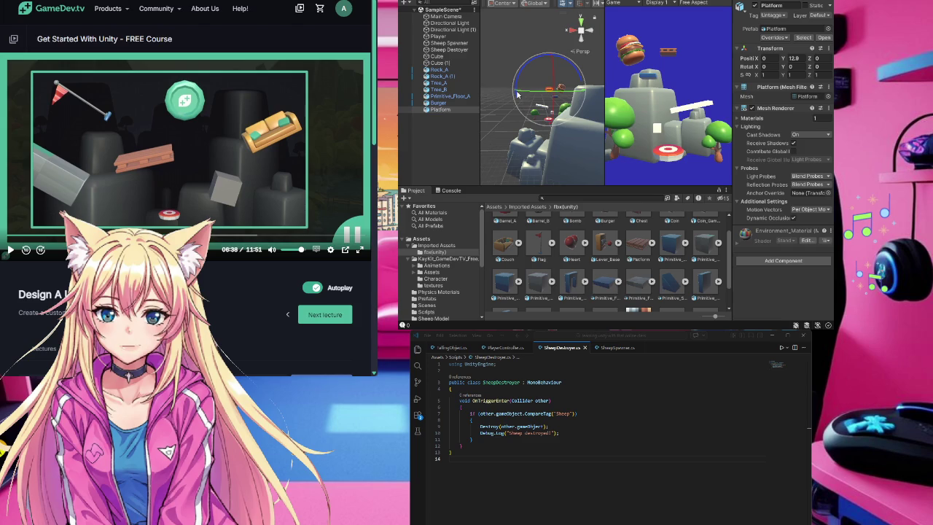
left_click_drag(515, 87, 516, 107)
Step: Tilt the Primitive_Floor_A tile slightly
left_click(487, 100)
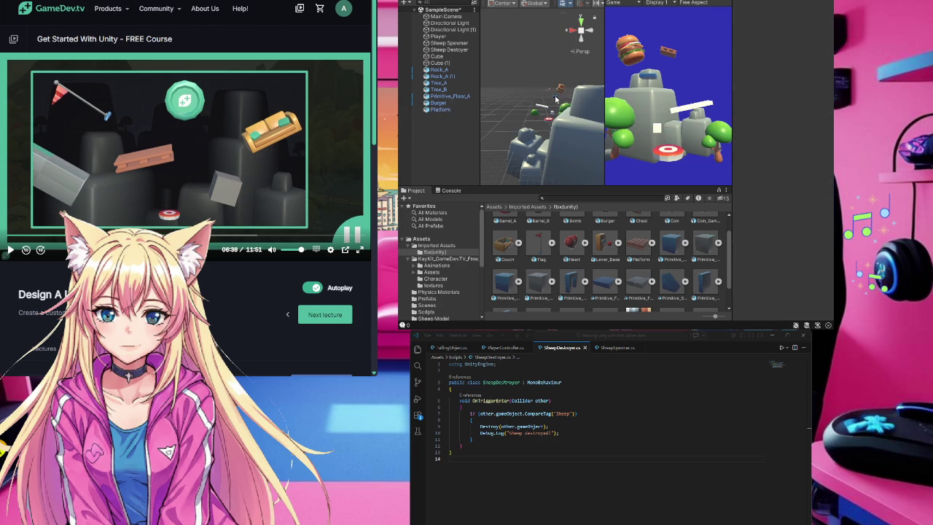
left_click(556, 99)
mouse_move(552, 111)
left_mouse_down()
mouse_move(592, 108)
mouse_move(594, 81)
left_mouse_up()
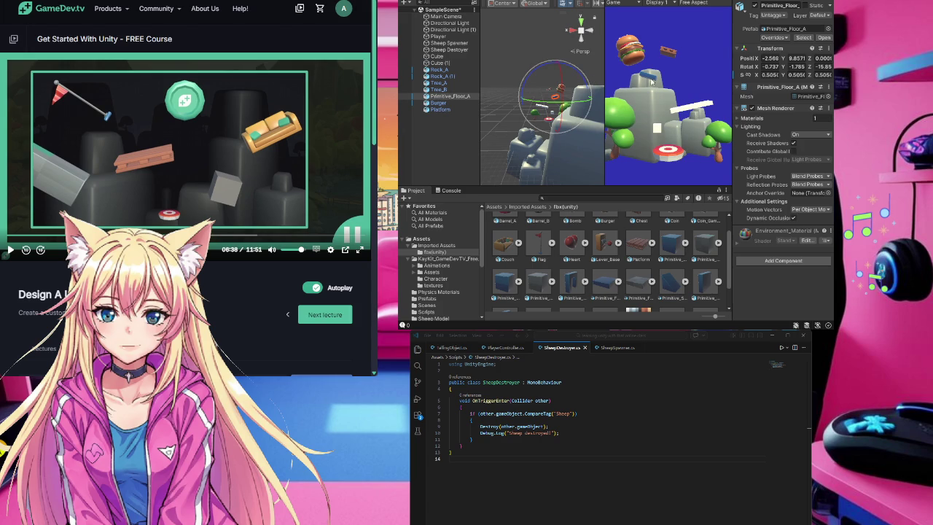
left_click(447, 44)
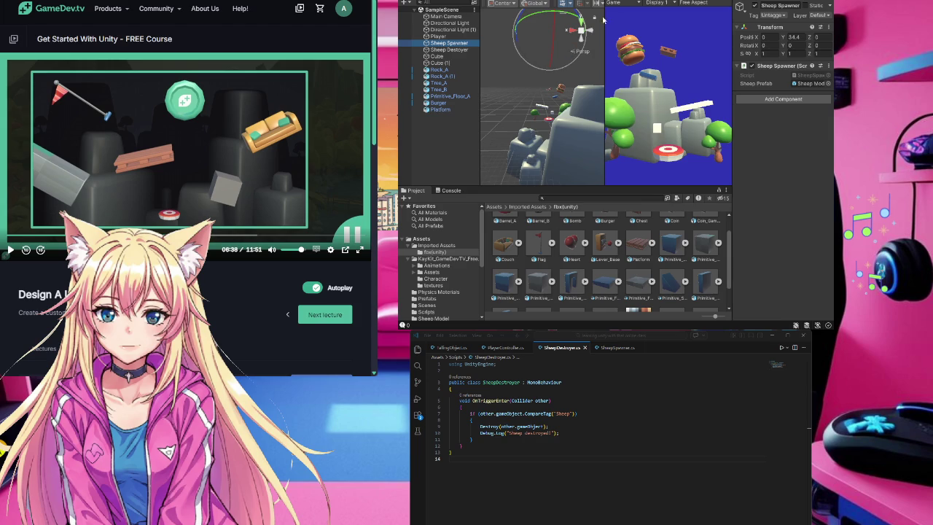
left_click(611, 132)
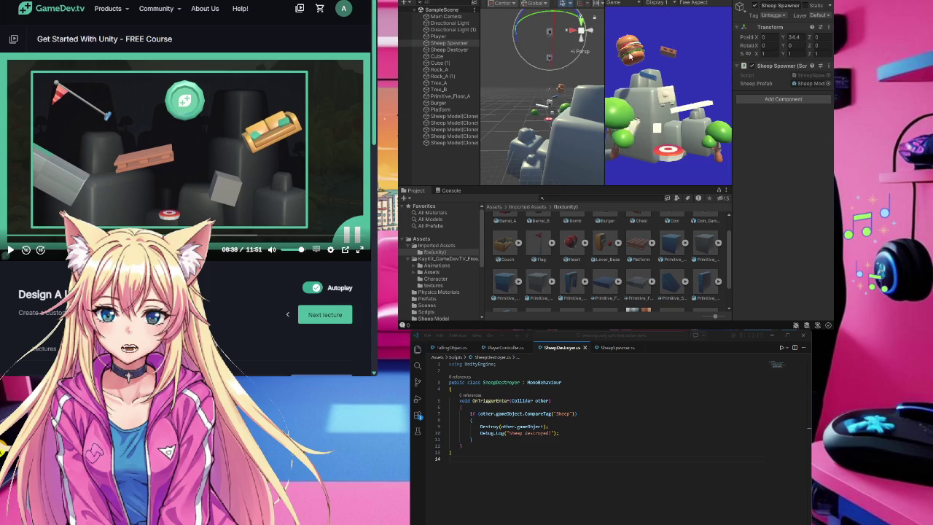
left_click(560, 90)
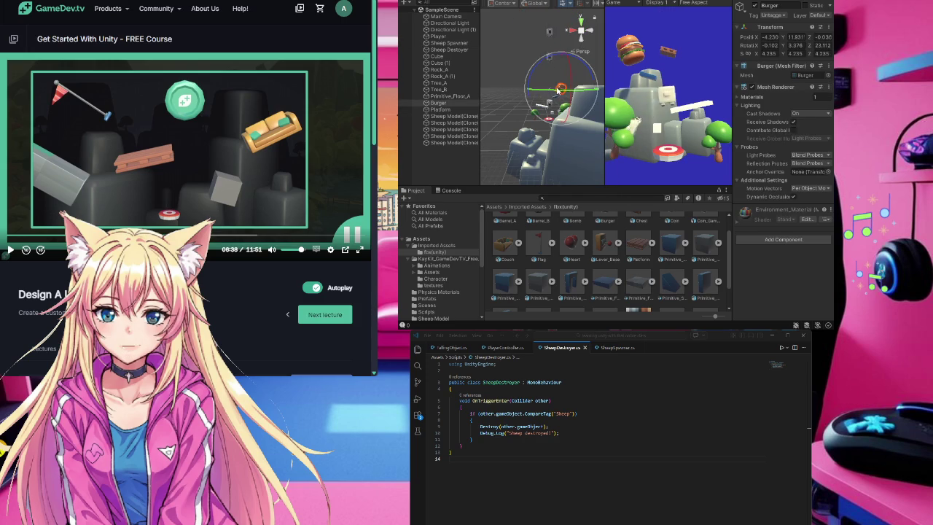
key("w")
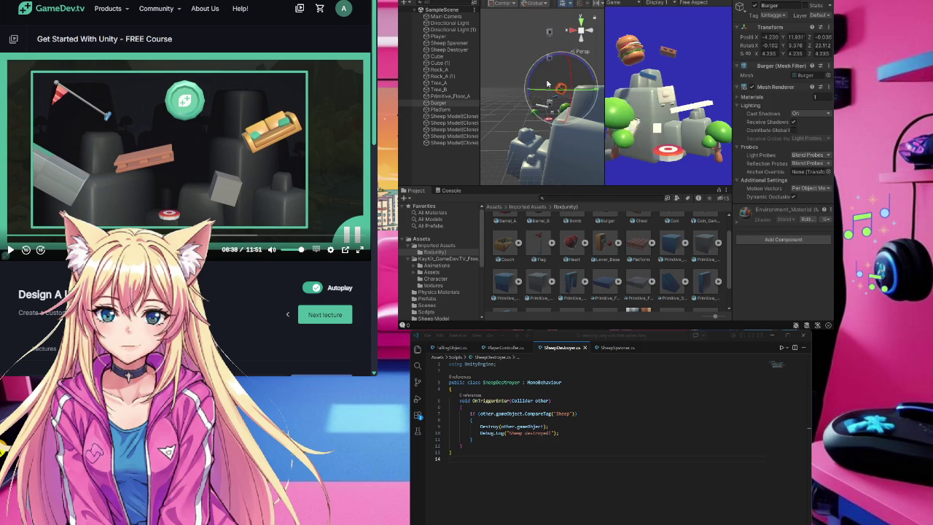
left_click_drag(531, 91, 516, 93)
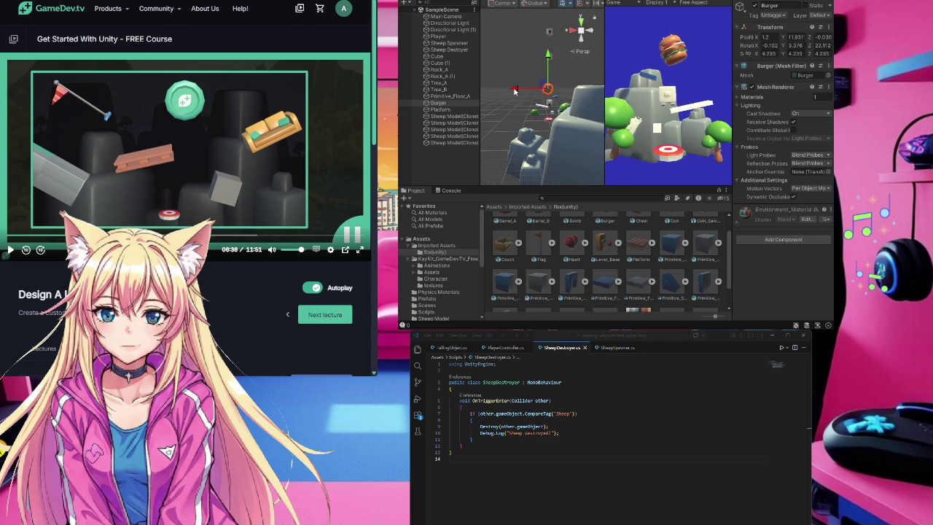
left_click_drag(517, 93, 533, 89)
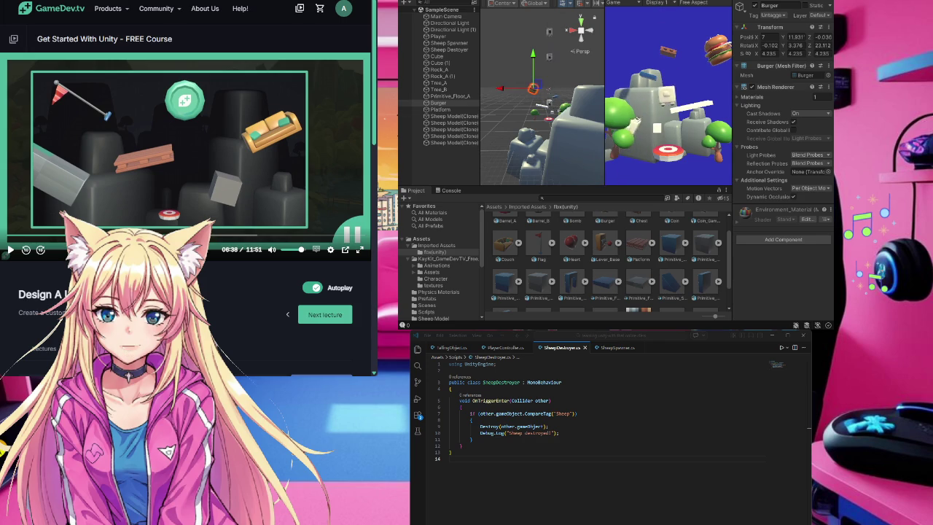
key("ctrl+p")
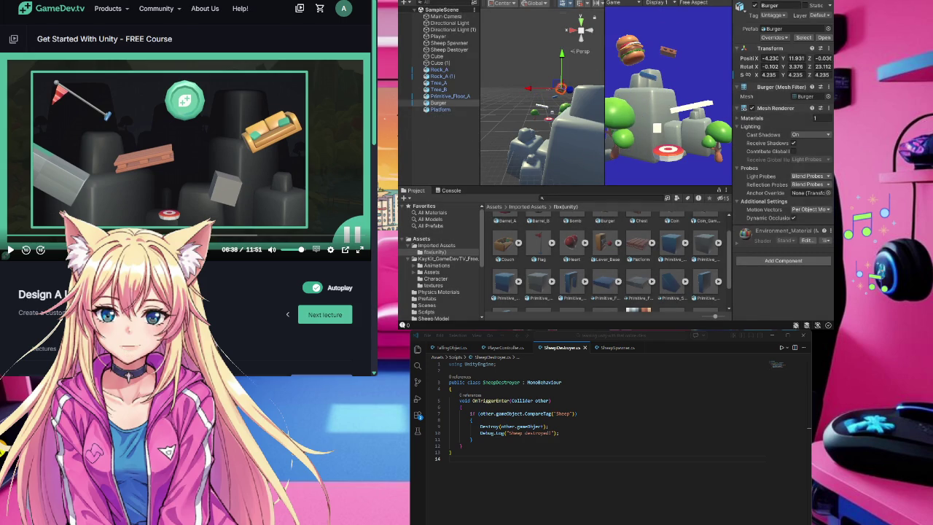
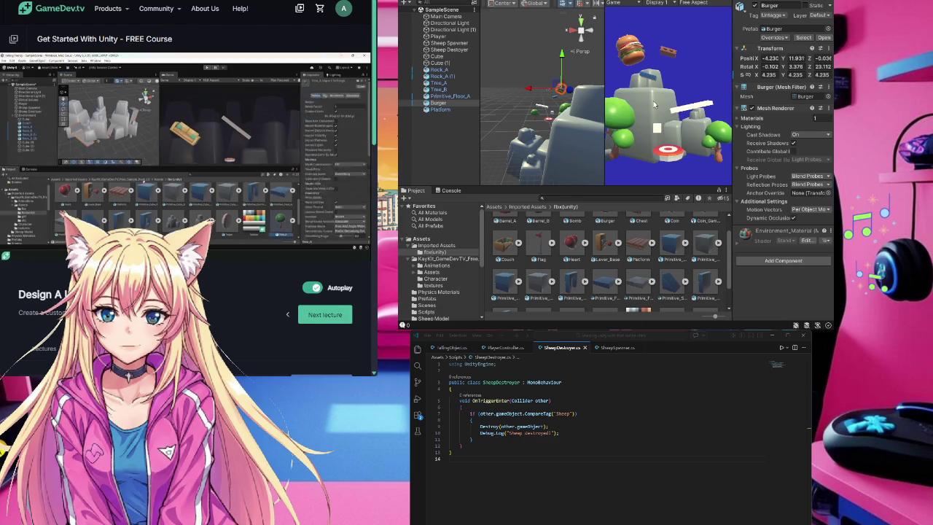
Step: Move the Burger along X to -0.4, then inspect the Player and floor objects
left_click_drag(535, 93, 519, 90)
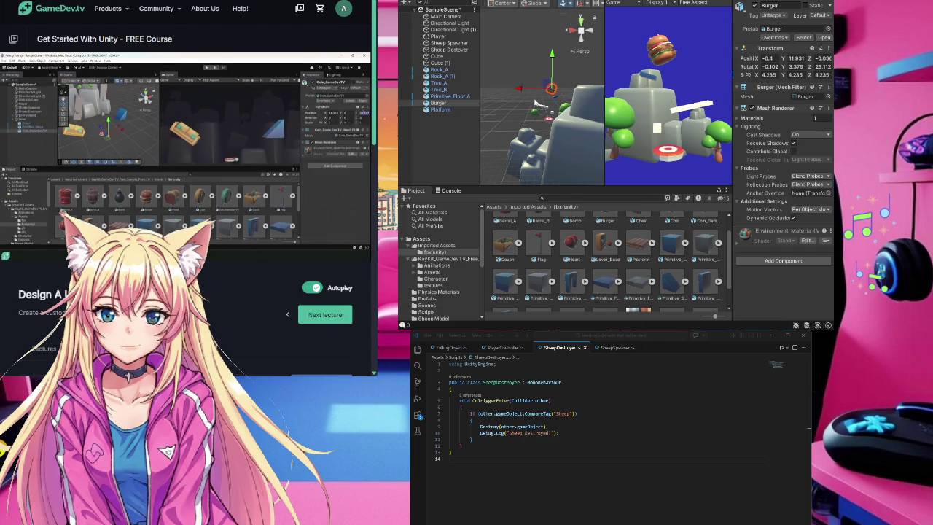
left_click(551, 123)
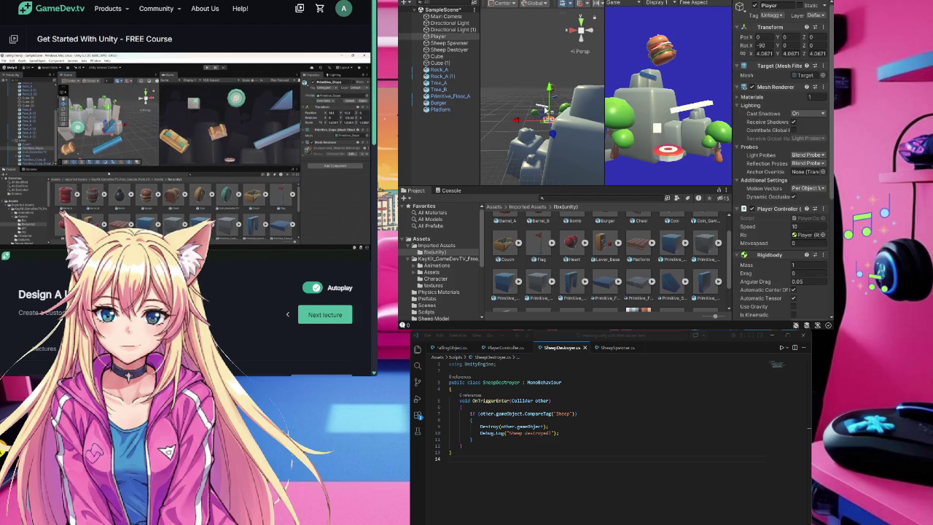
left_click(558, 87)
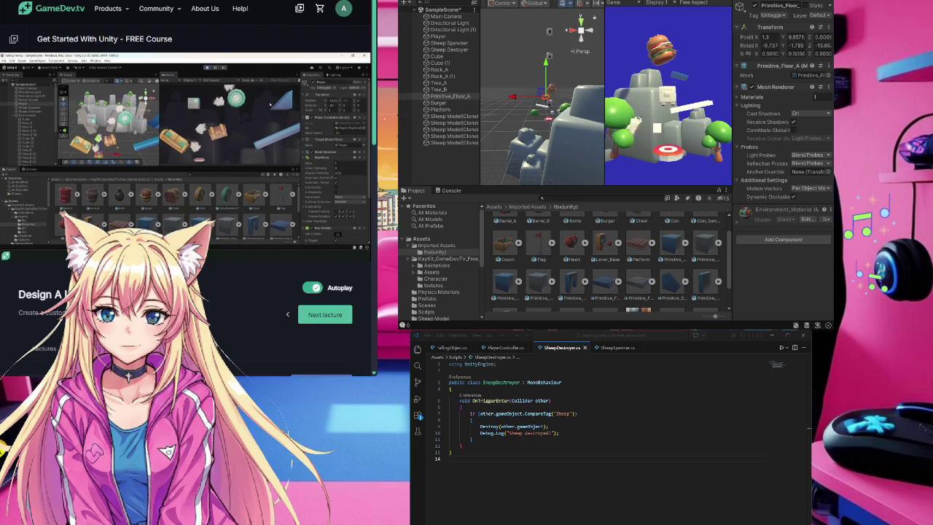
Step: Stop play mode, inspect Rock_A and the Cube's collider, and begin adding a component to Rock_A
left_click(635, 4)
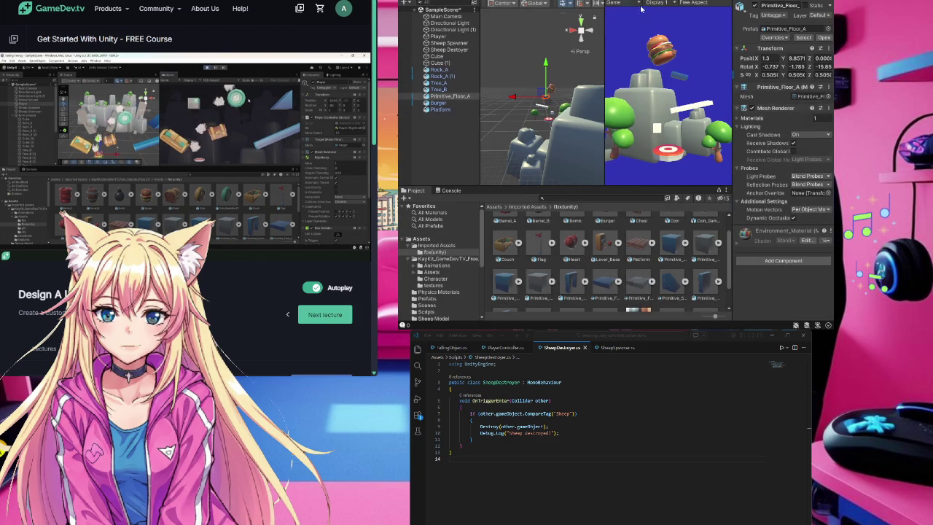
left_click(458, 70)
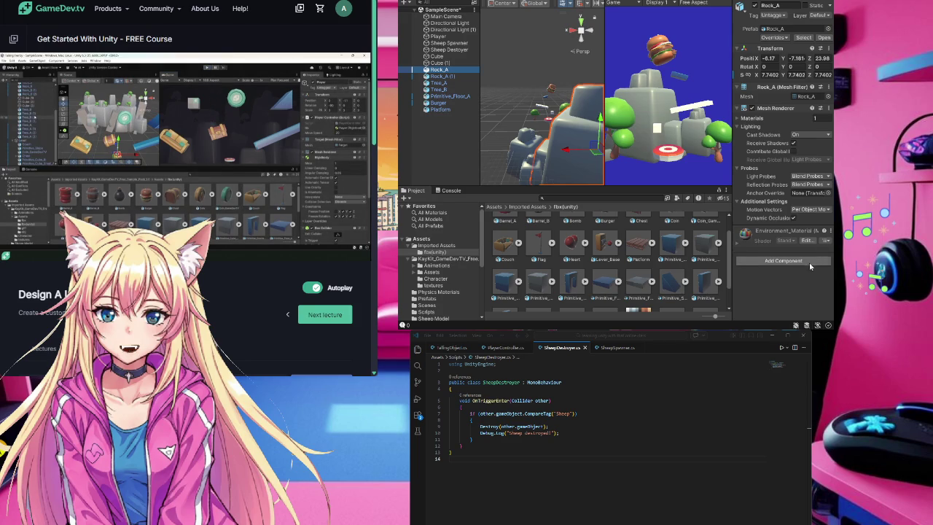
left_click(441, 57)
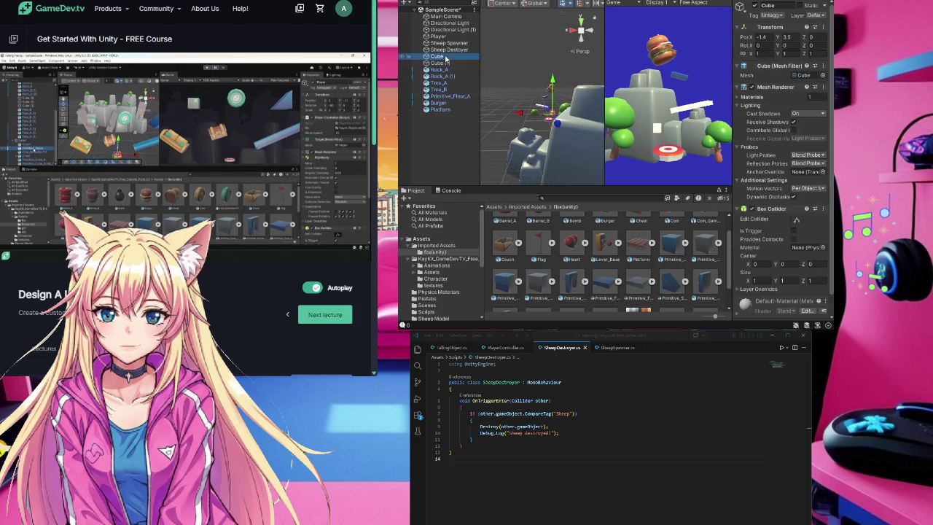
scroll(798, 217, "down", 1)
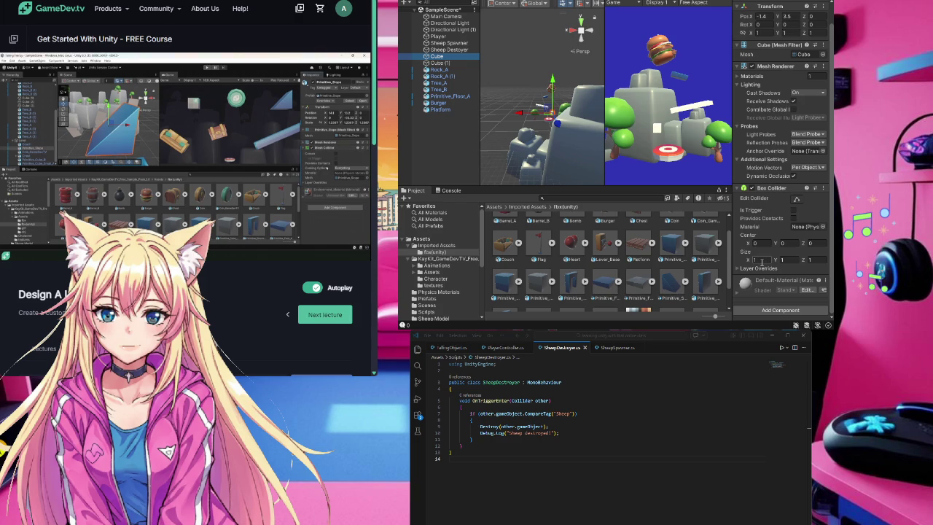
left_click(435, 69)
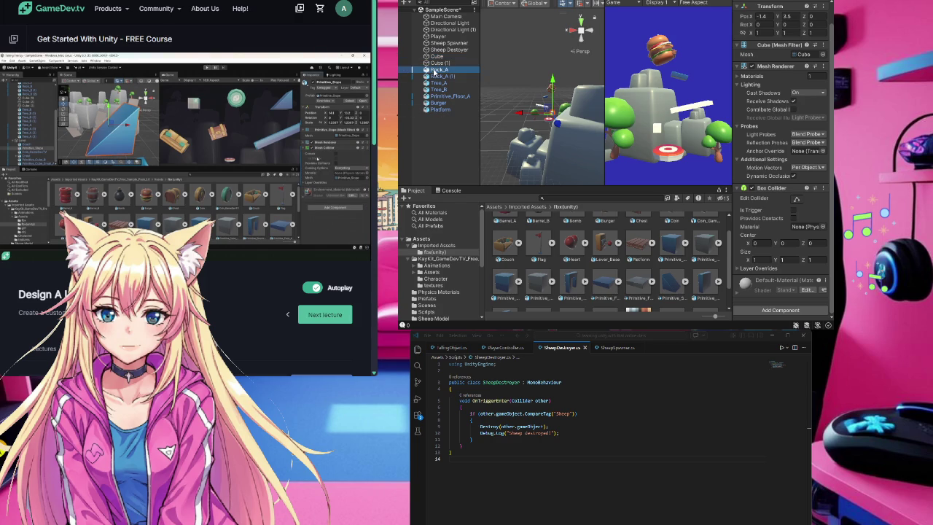
left_click(774, 262)
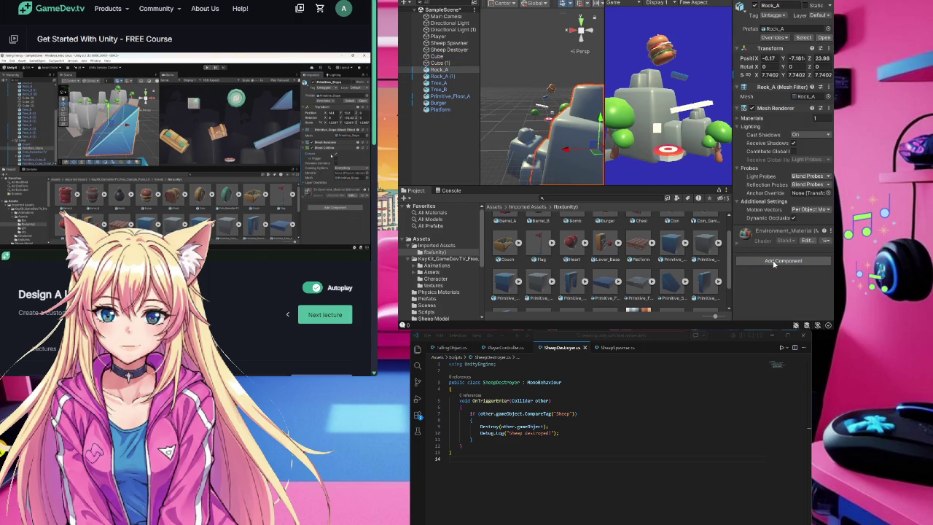
Step: Give Rock_A and Primitive_Floor_A each a Box Collider
key("Return")
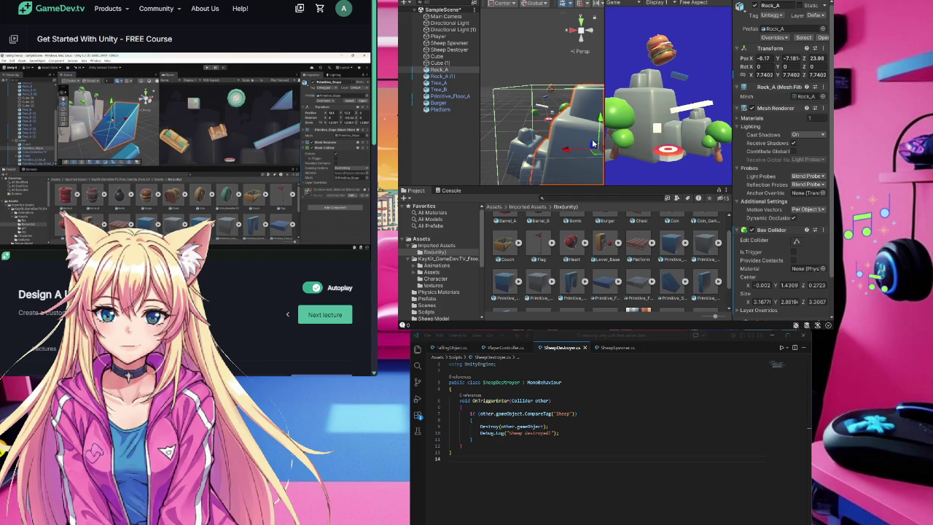
left_click(447, 96)
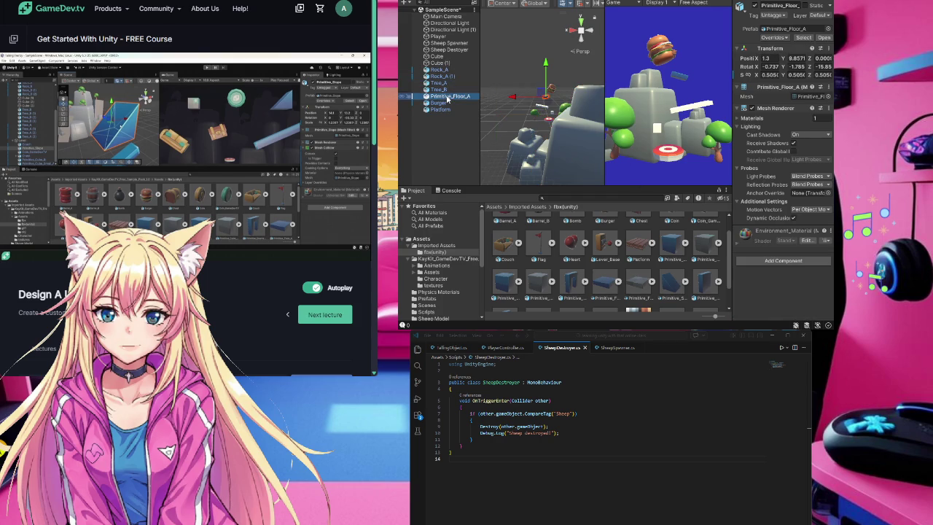
left_click(805, 261)
key("Return")
Step: Check the Burger and Platform components, then clear the selection
left_click(438, 103)
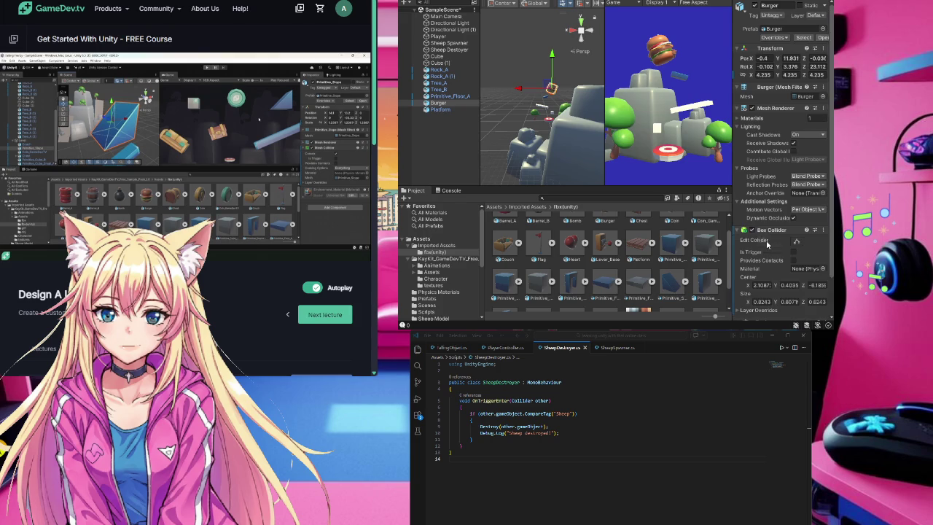
left_click(440, 110)
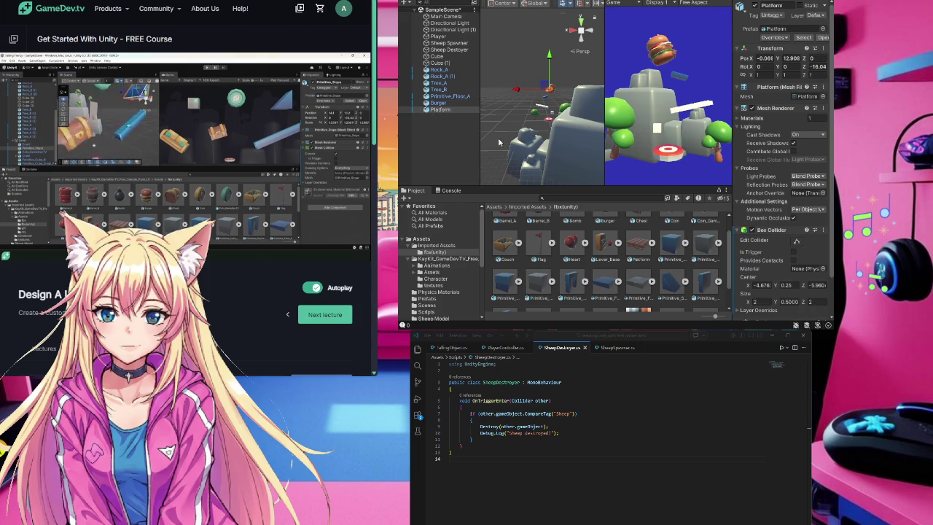
left_click(460, 150)
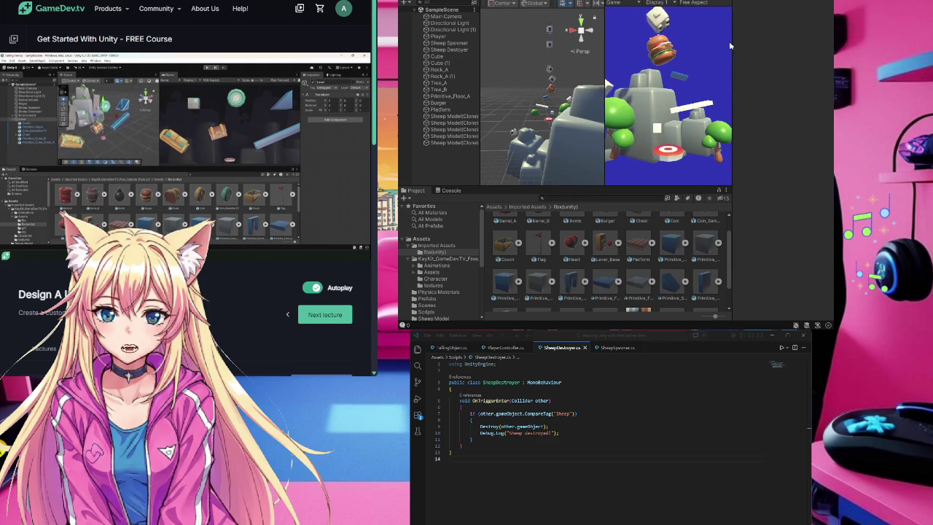
key("ctrl+p")
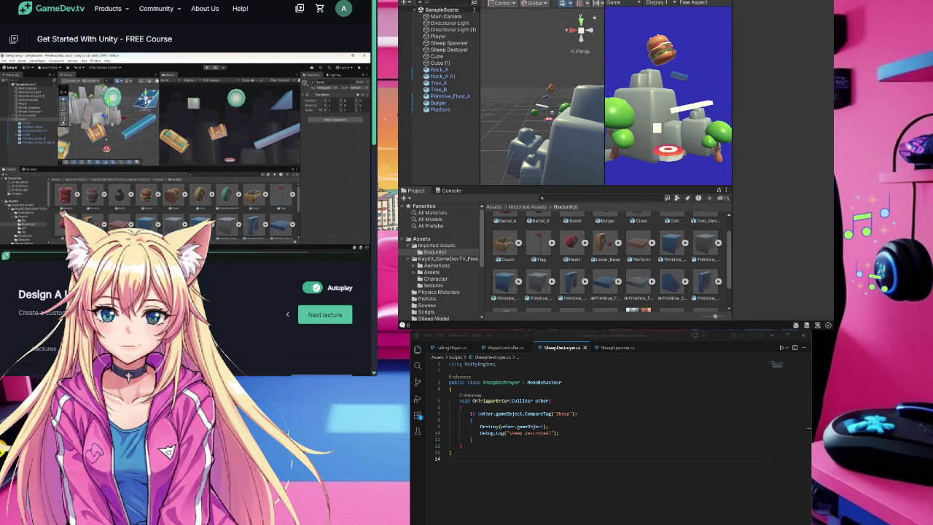
mouse_move(328, 146)
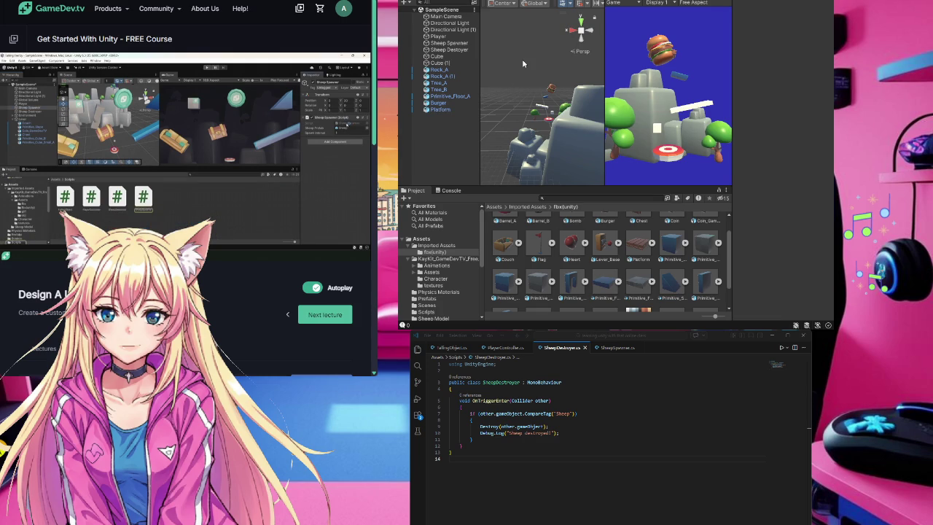
Step: Create an empty object named 'Environment' and parent the Platform under it
key("ctrl+shift+n")
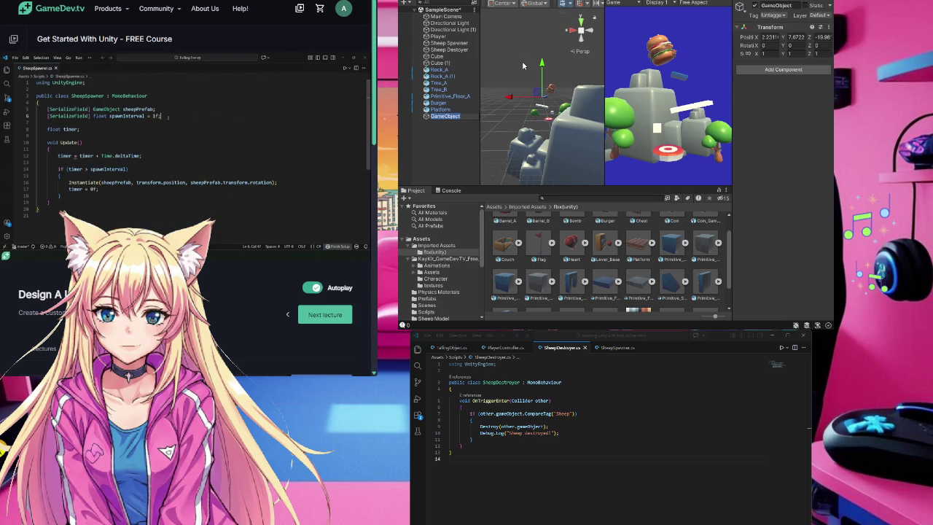
key("F2")
type("Environment")
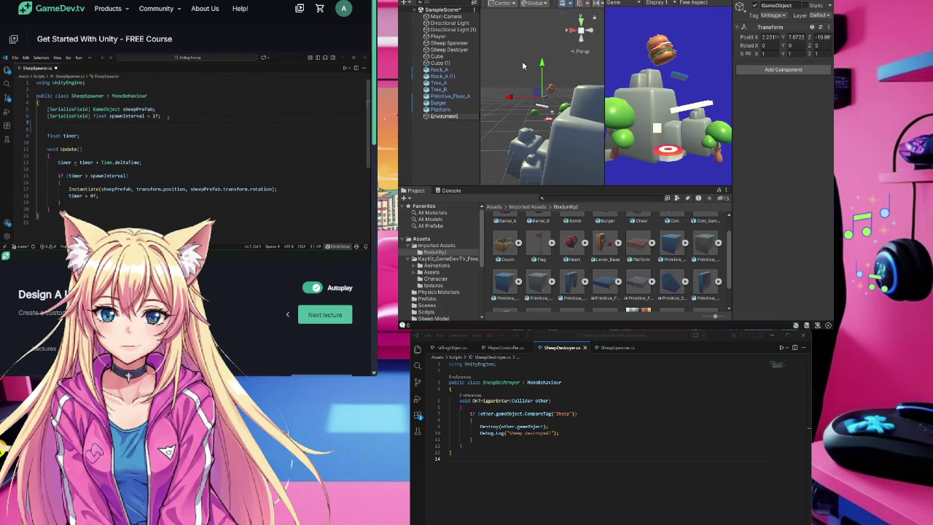
left_click(449, 147)
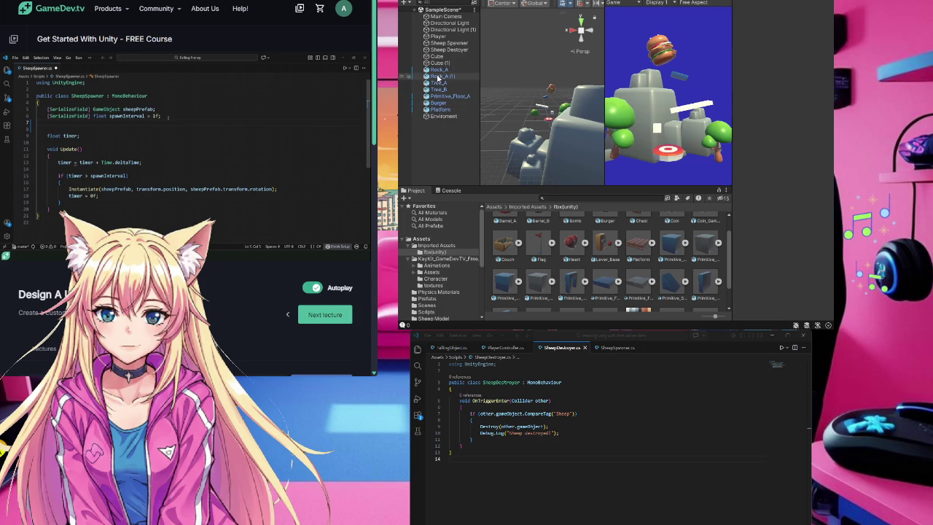
mouse_move(430, 108)
left_mouse_down()
mouse_move(441, 119)
mouse_move(441, 77)
left_mouse_up()
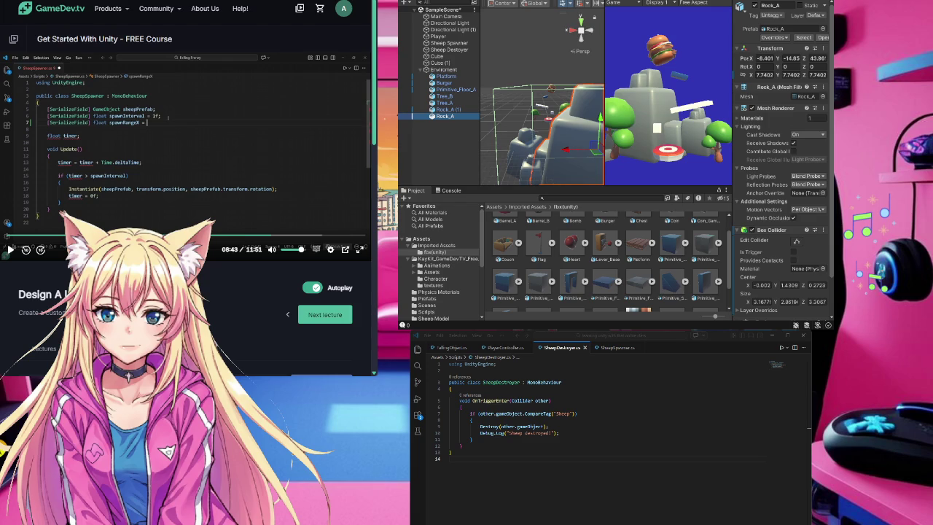
left_click(606, 499)
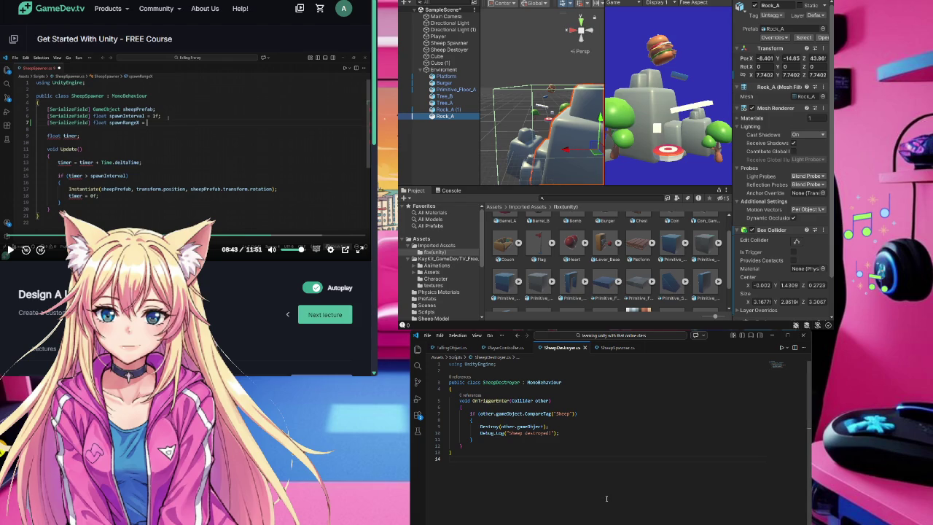
Step: Open SheepSpawner.cs and insert a blank line below the sheepPrefab field
left_click(612, 348)
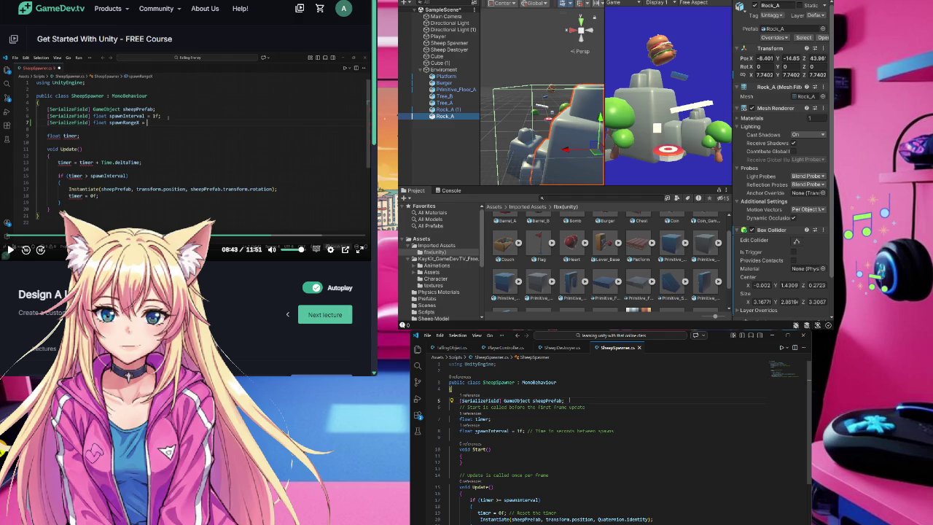
key("Return")
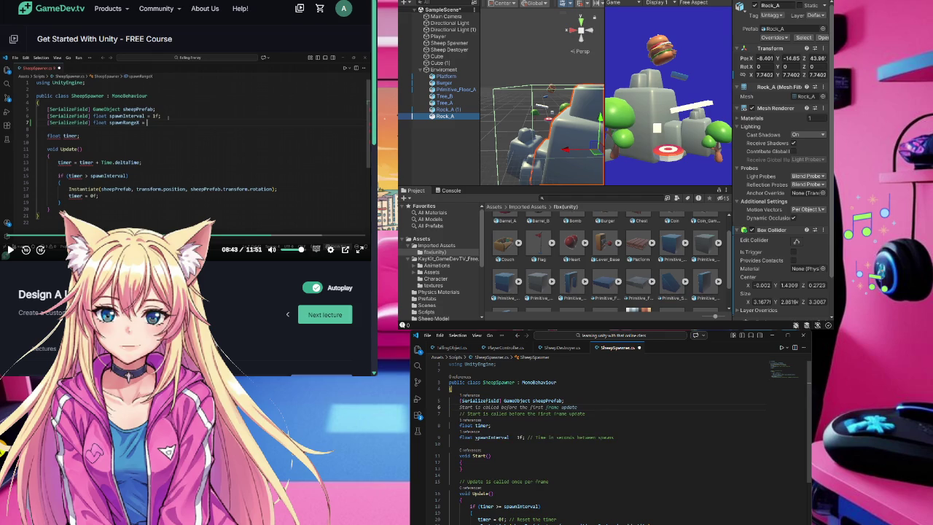
Step: Add a [SerializeField] spawnInterval declaration and accept a suggested timer field below it
type("[SerializeField]")
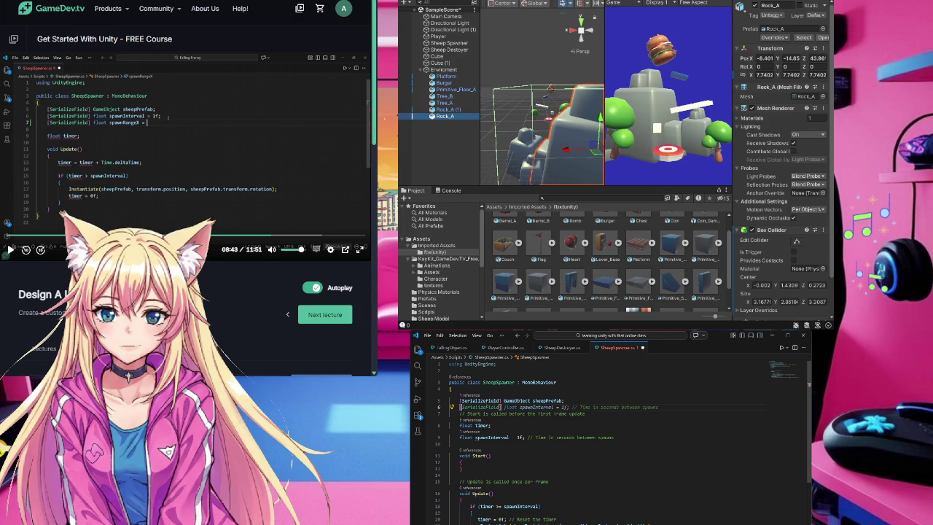
key("Tab")
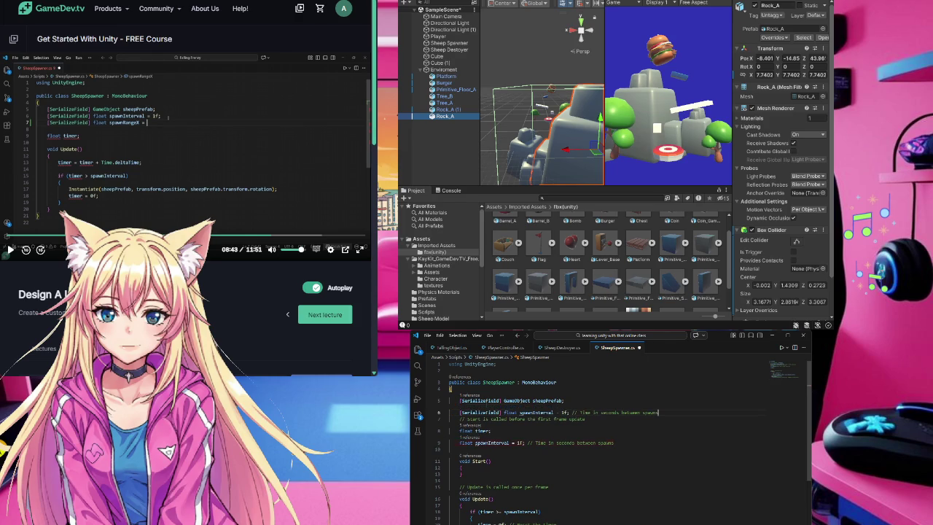
key("Return")
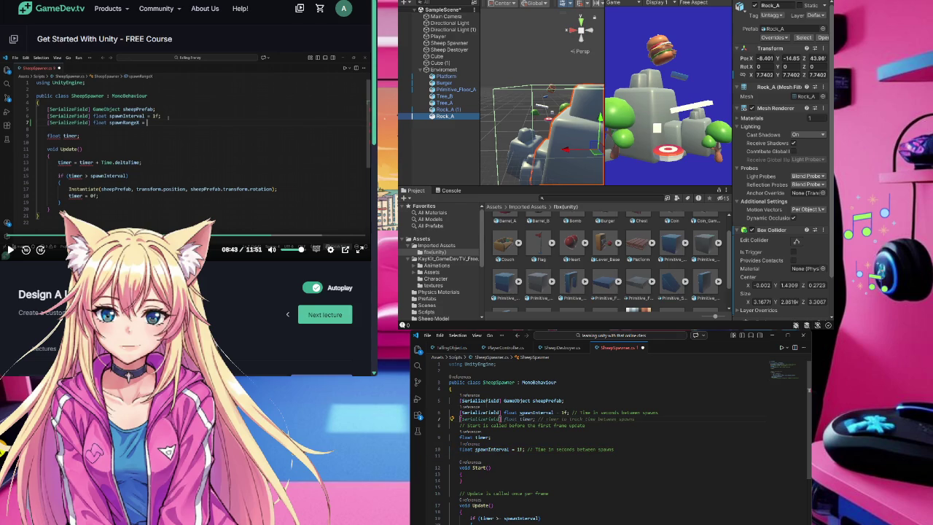
key("Tab")
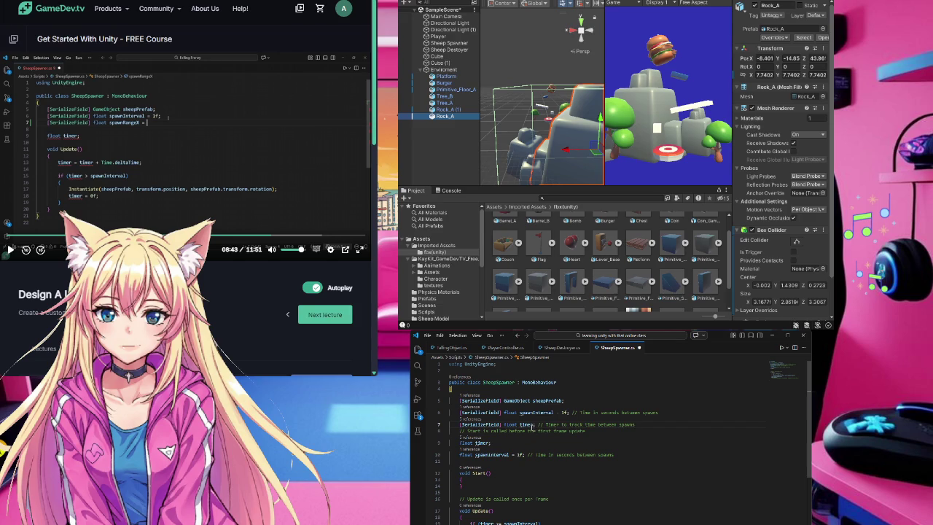
Step: Rename the new field to spawnRangeX = 10f and remove the stray semicolon
left_click(533, 424)
double_click(528, 425)
type("timer")
key("BackSpace")
key("BackSpace")
key("BackSpace")
type("s")
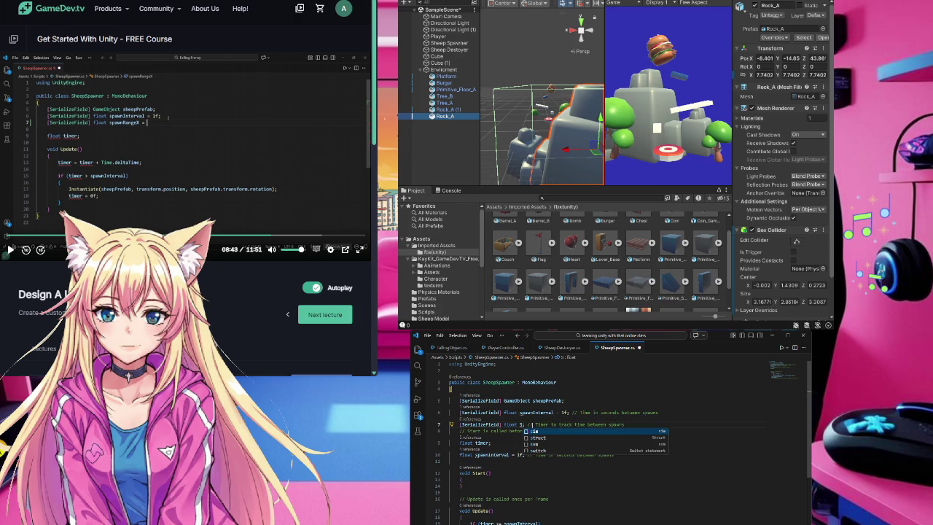
type("pa")
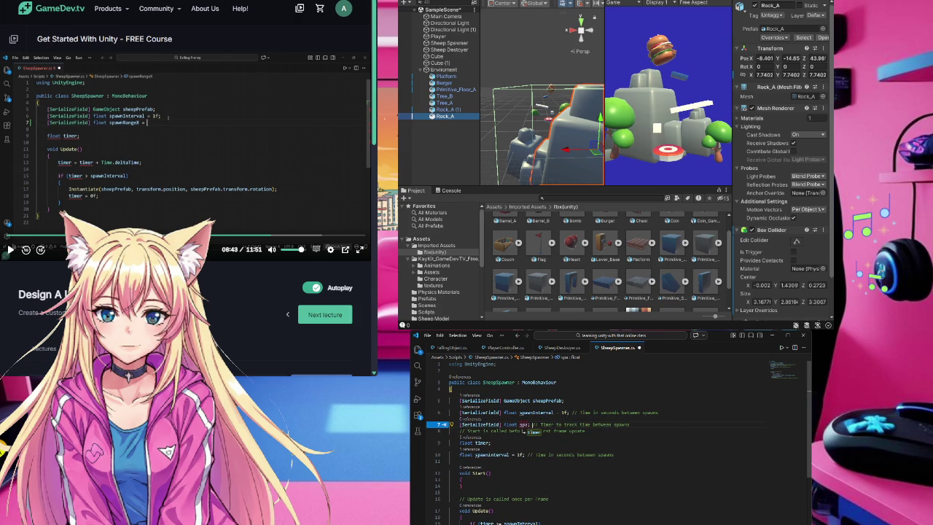
type("wn")
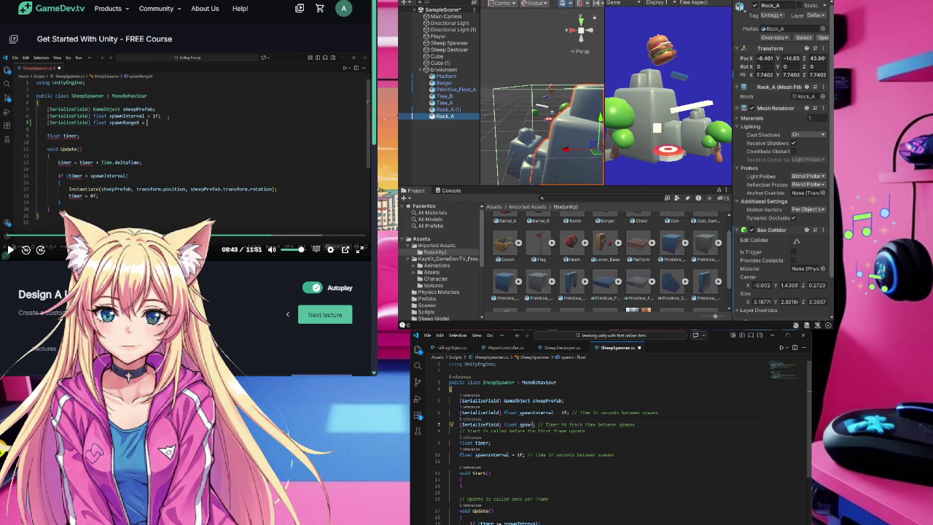
type("Rang")
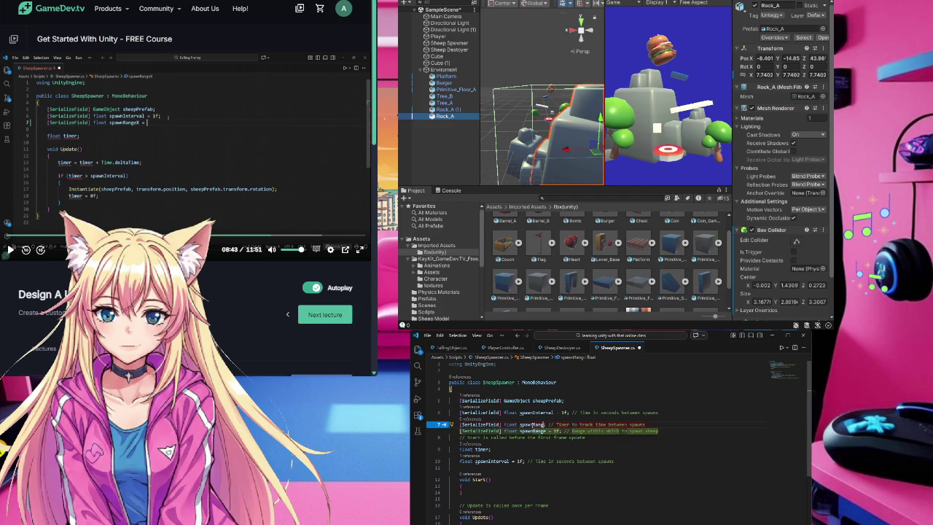
type("e")
type("X")
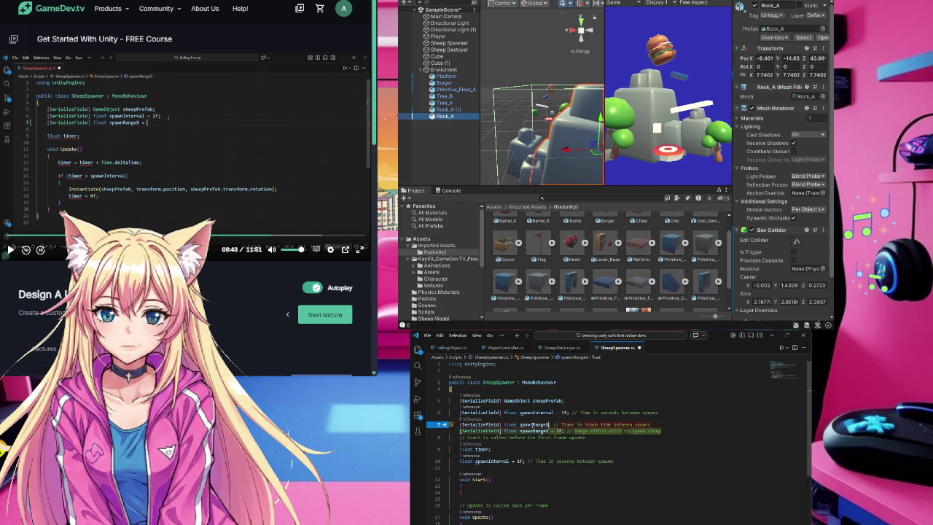
type(" =")
left_click(288, 144)
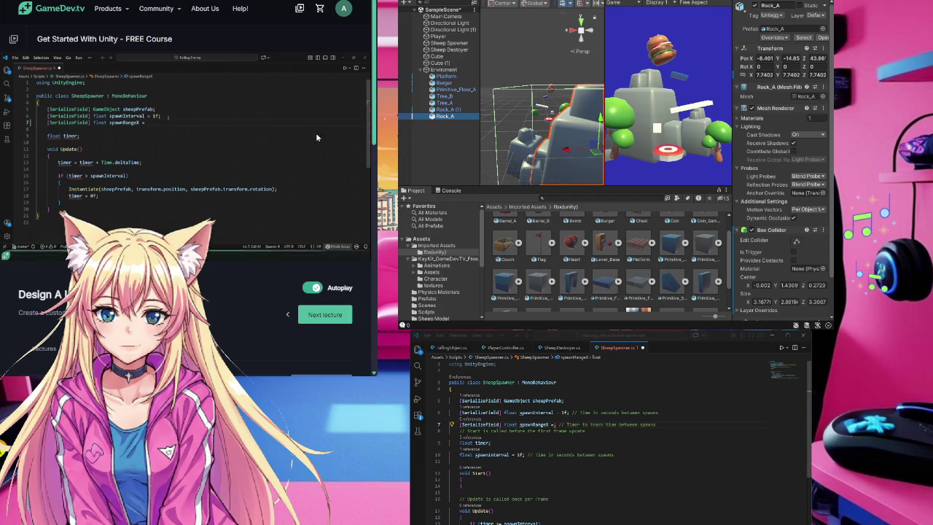
left_click(555, 424)
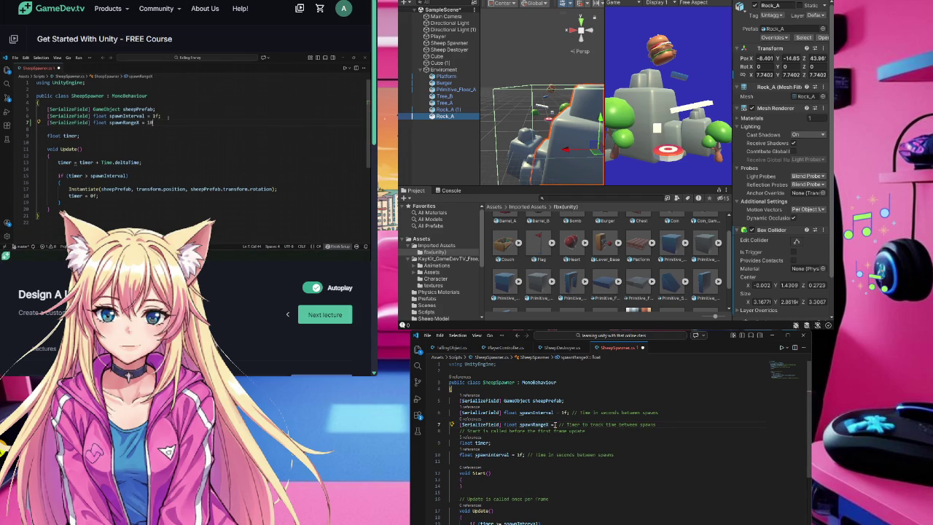
type("10")
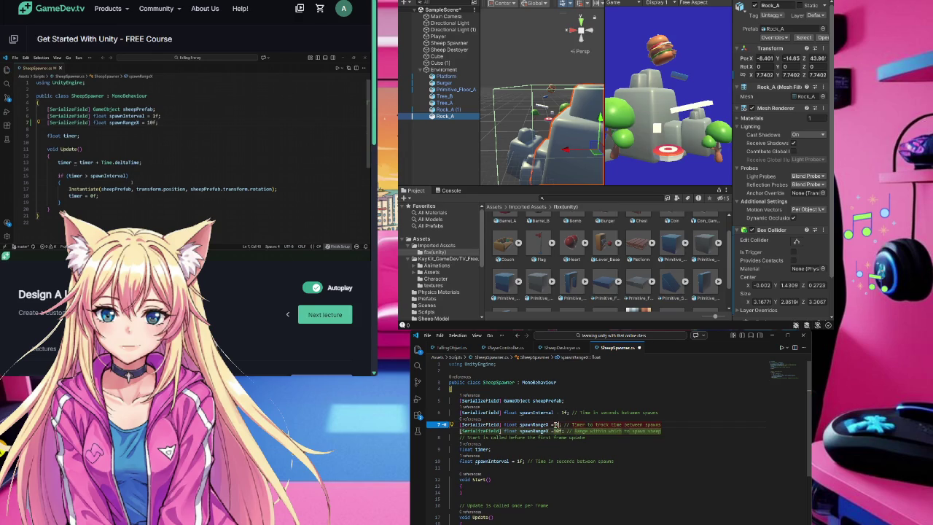
type("f")
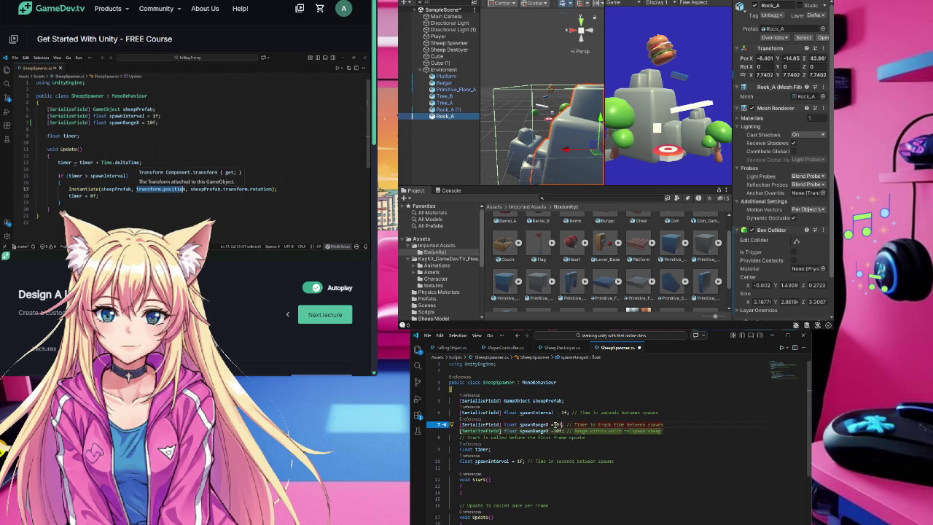
type(";")
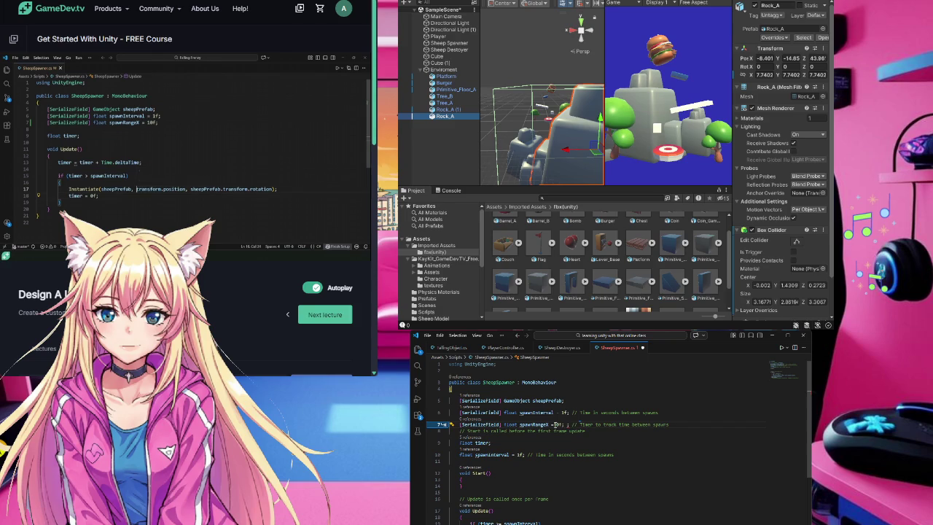
key("BackSpace")
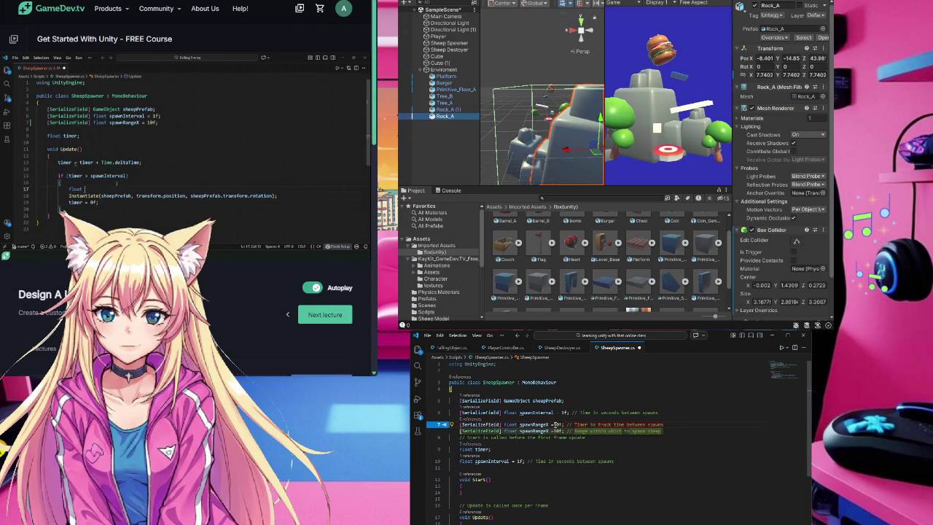
Step: Save SheepSpawner.cs and pause the course video
key("Escape")
left_click(571, 472)
key("ctrl+s")
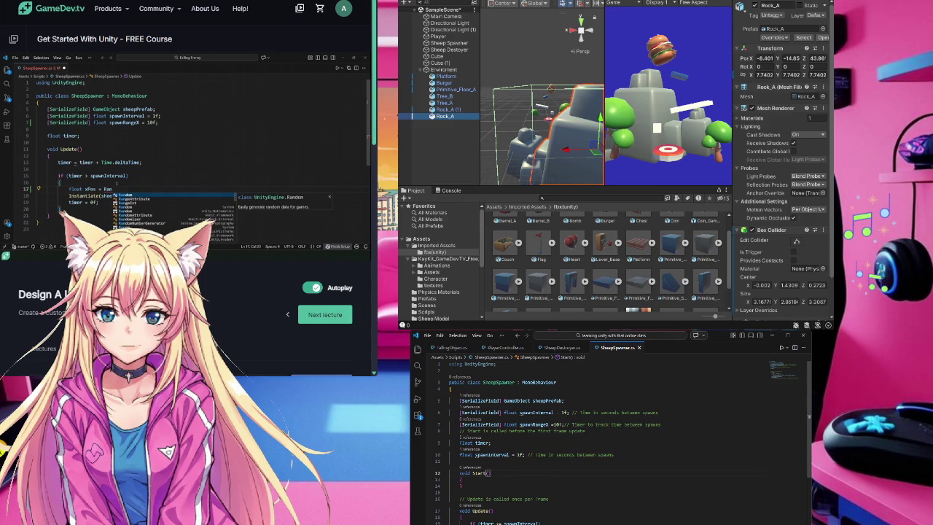
scroll(612, 437, "down", 1)
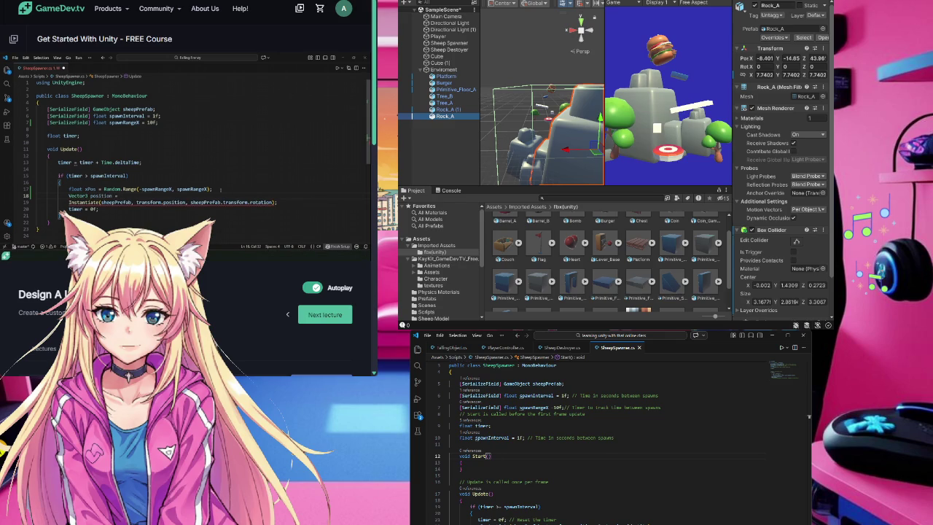
left_click(220, 192)
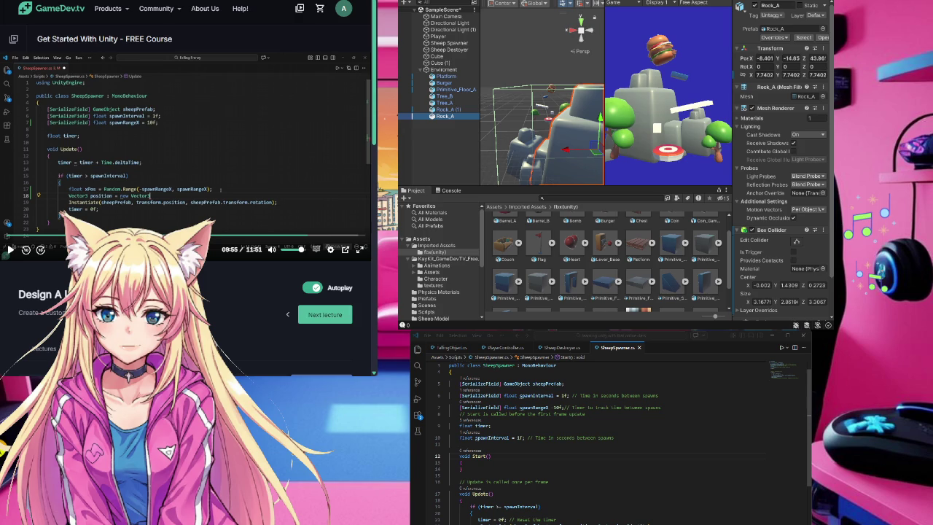
left_click(478, 519)
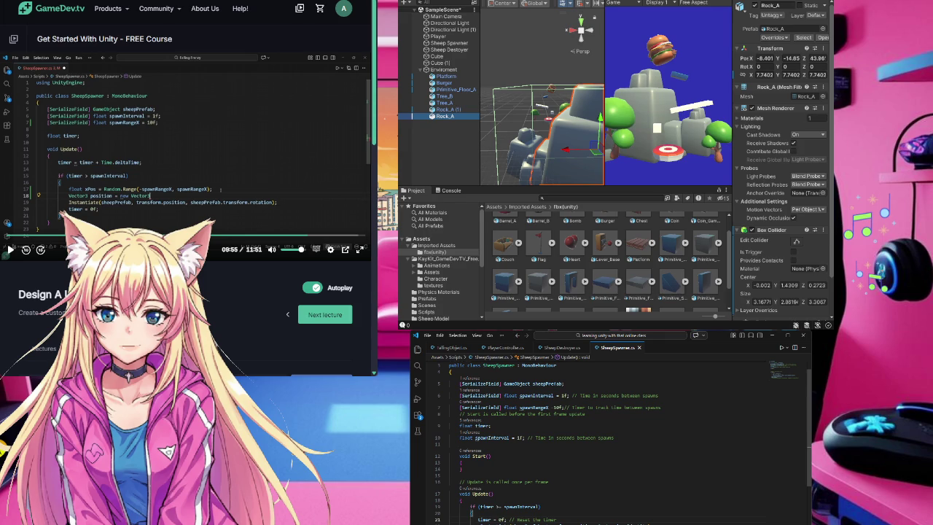
scroll(619, 437, "up", 1)
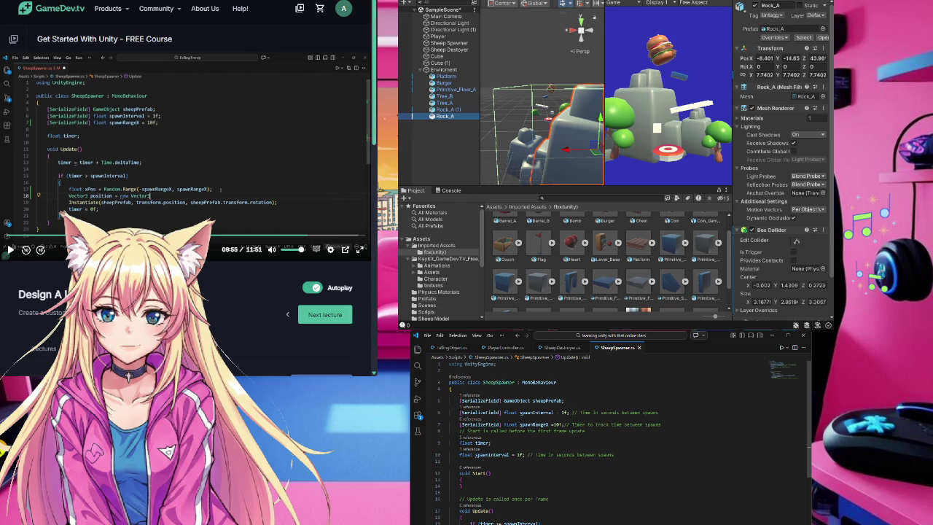
left_click(482, 443)
left_click(482, 442)
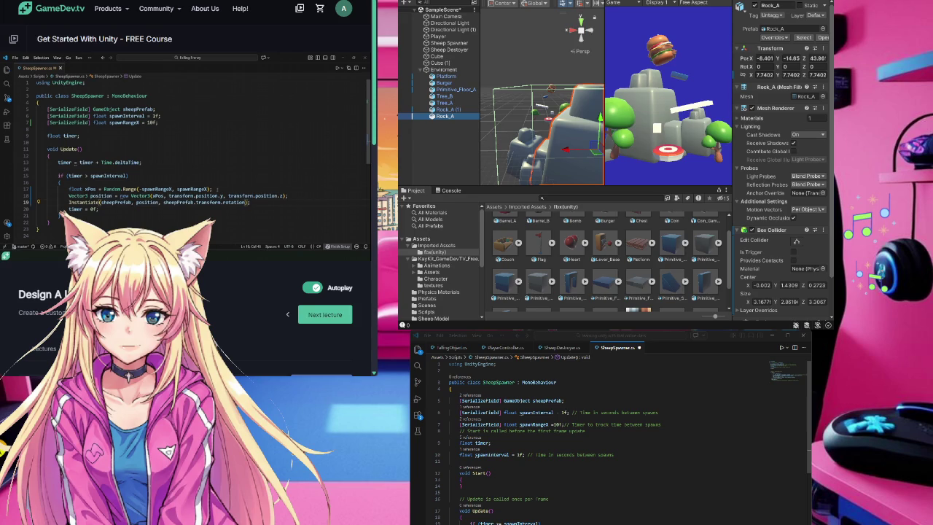
Step: Write the Update() spawn code using Random.Range(-spawnRangeX, spawnRangeX) for the X position
mouse_move(328, 212)
key("alt+Tab")
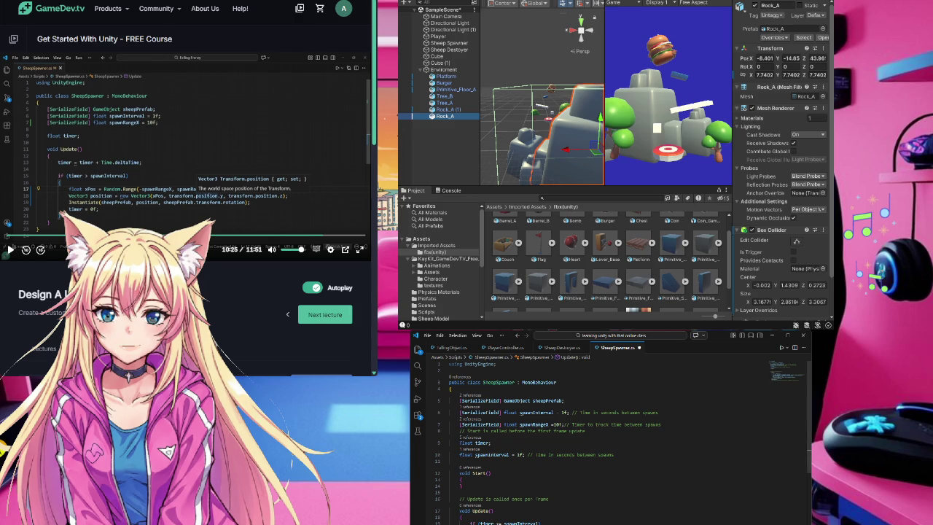
left_click(694, 504)
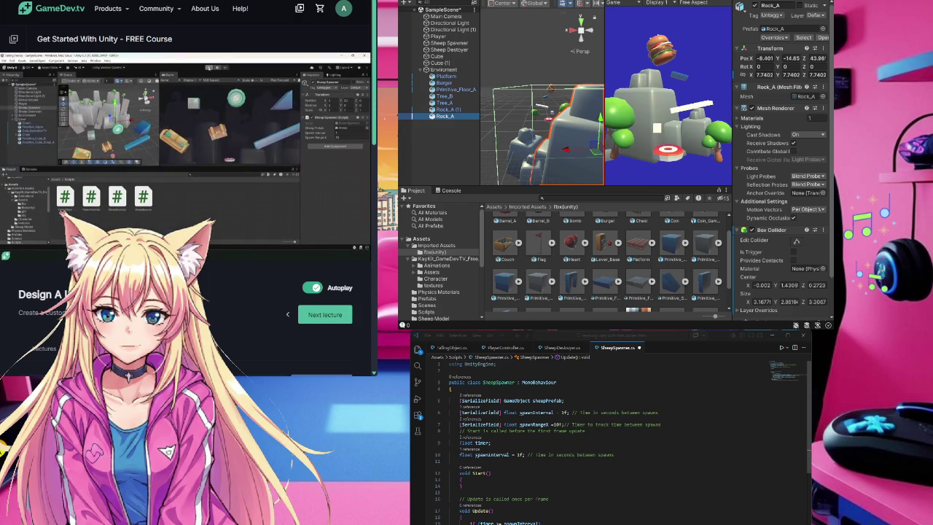
scroll(609, 437, "down", 1)
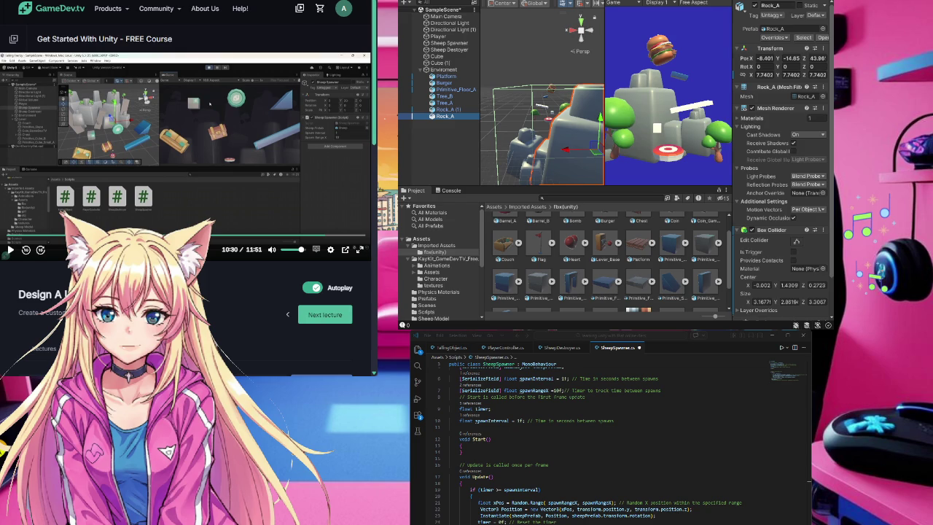
Step: Save the script and open the CS0102 duplicate spawnInterval error at line 10
left_click(460, 482)
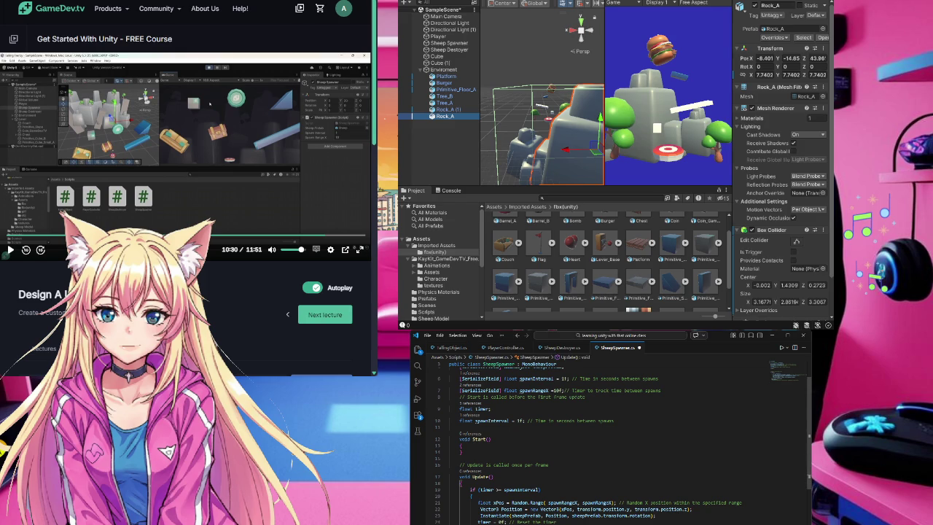
key("ctrl+s")
key("alt+Tab")
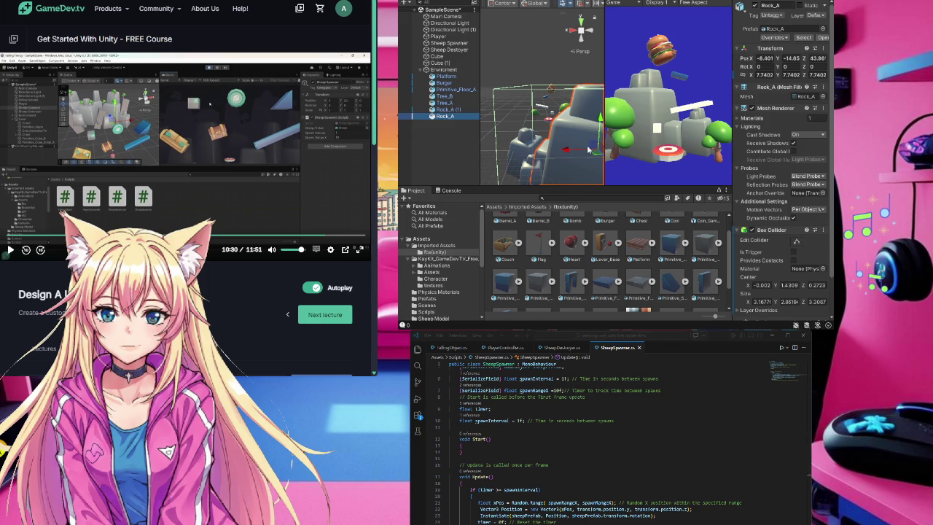
key("ctrl+shift+c")
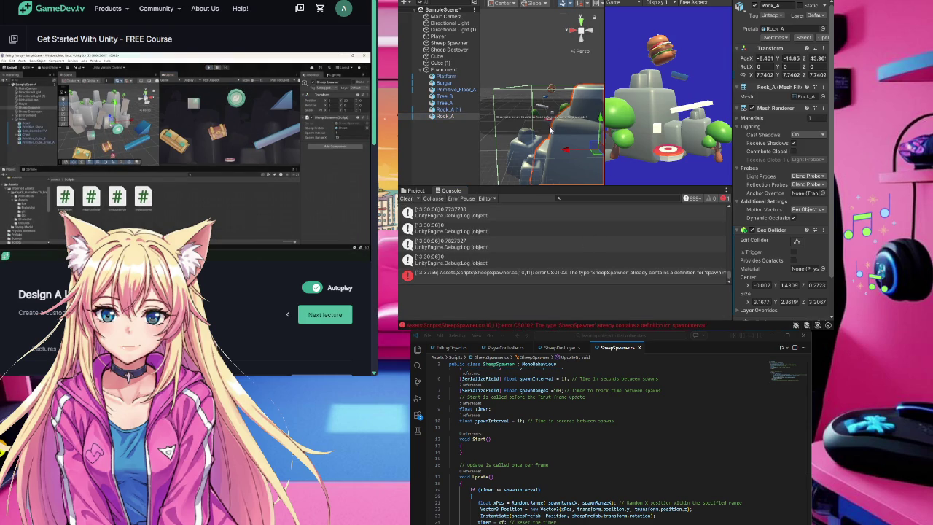
double_click(518, 273)
left_click(559, 296)
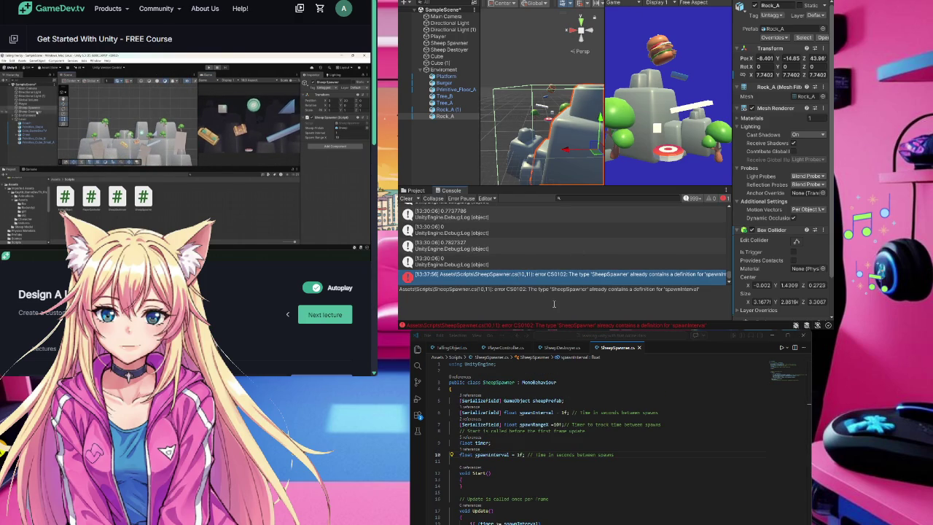
double_click(581, 277)
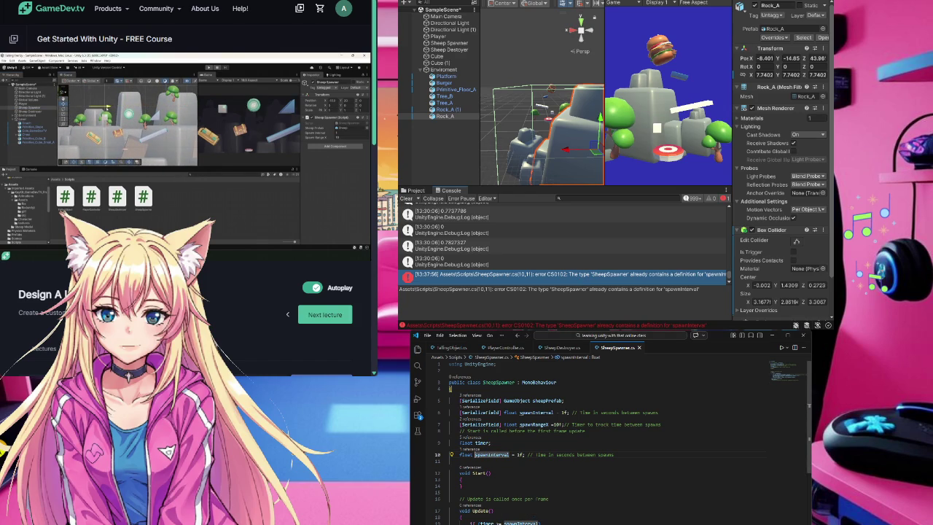
Step: Pause the course video and rewind it three 10-second jumps to 10:26
left_click(182, 146)
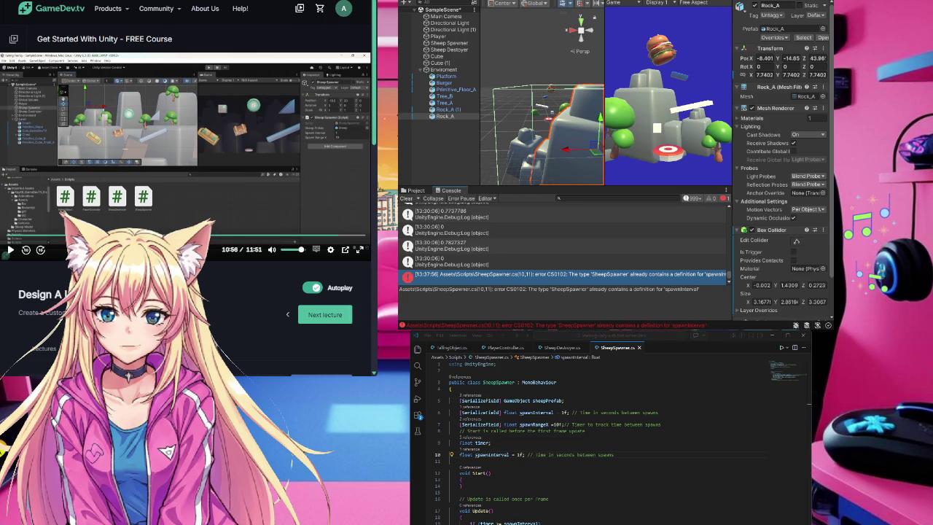
left_click(604, 501)
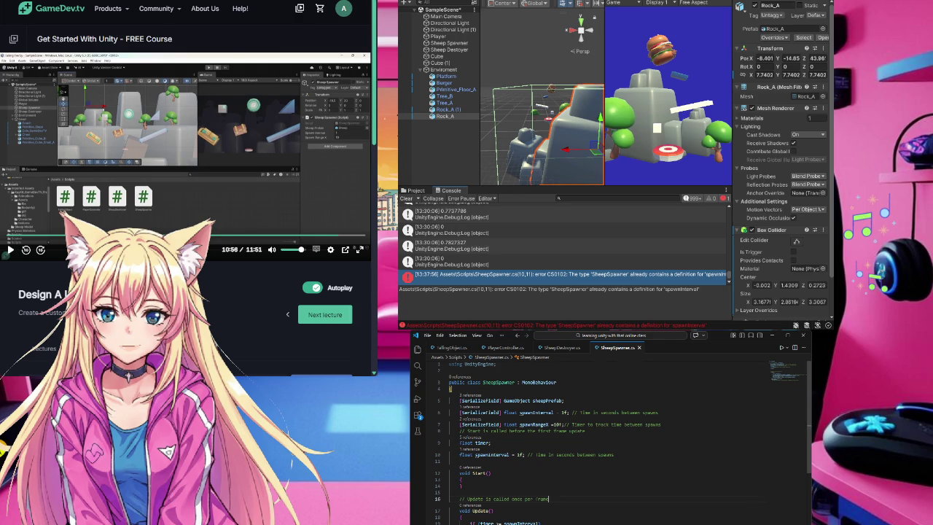
scroll(612, 437, "down", 1)
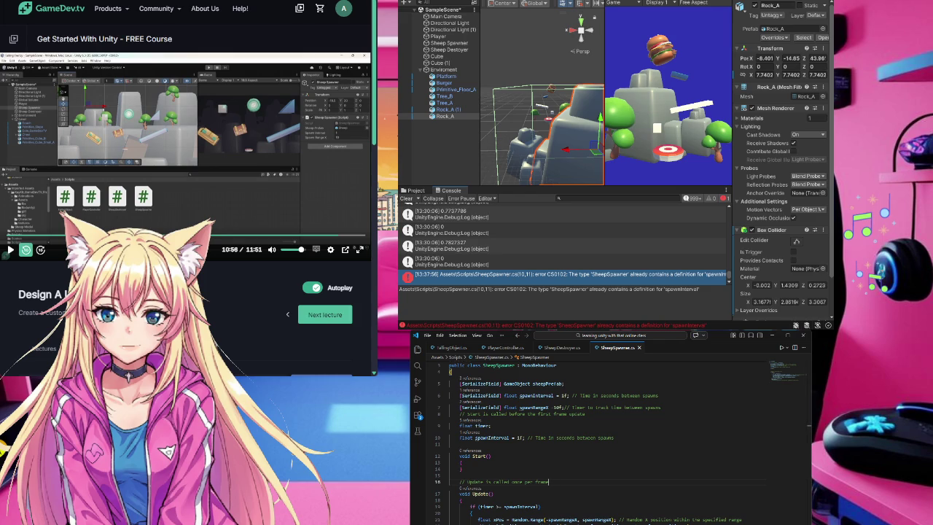
left_click(26, 250)
left_click(26, 250)
left_click(25, 250)
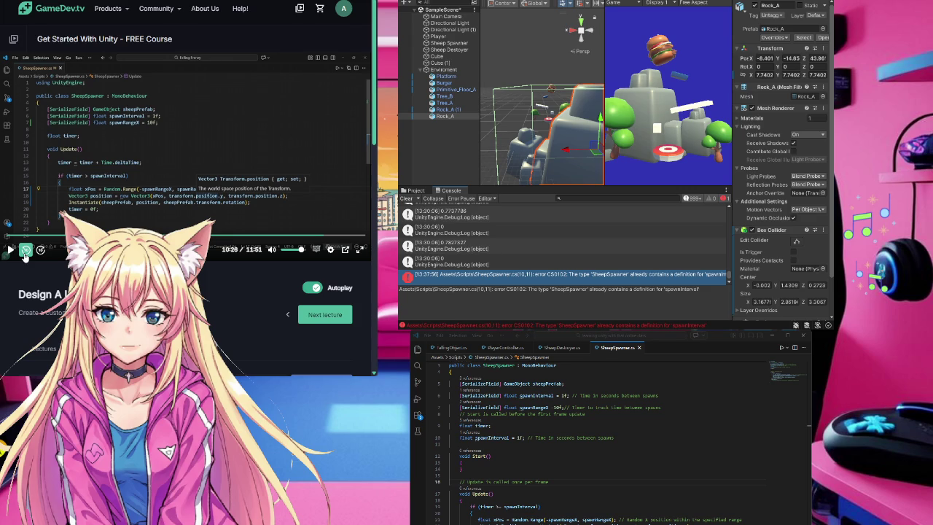
Step: Resume the lecture, change line 19 to timer > spawnInterval, save, and clear Unity's console
left_click(512, 437)
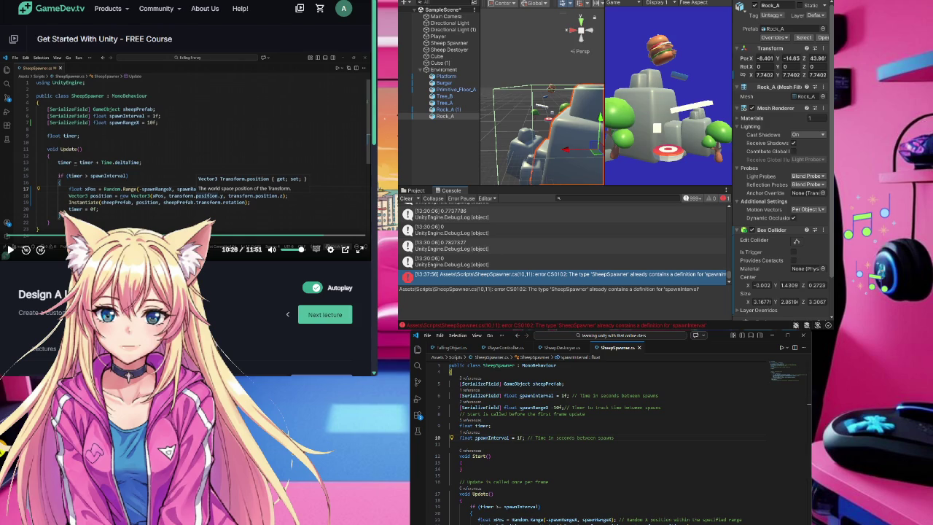
left_click(199, 137)
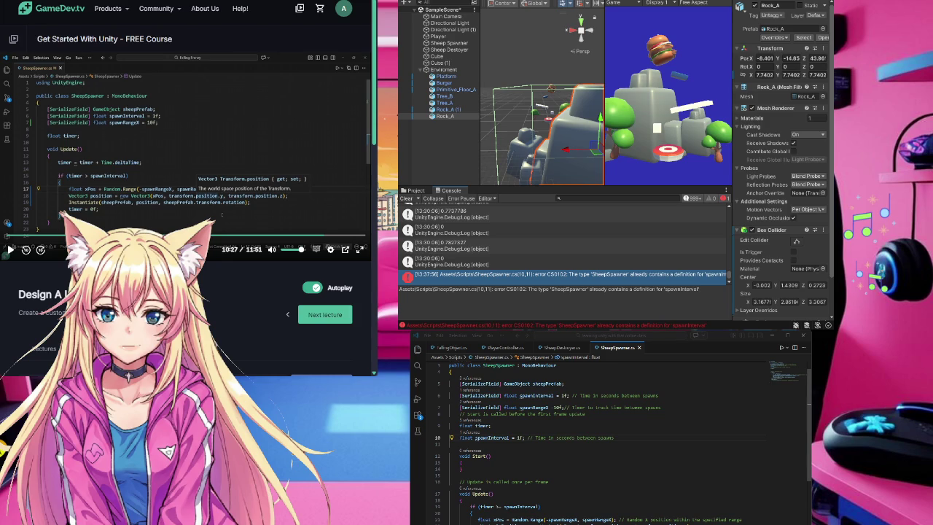
left_click(500, 506)
key("Delete")
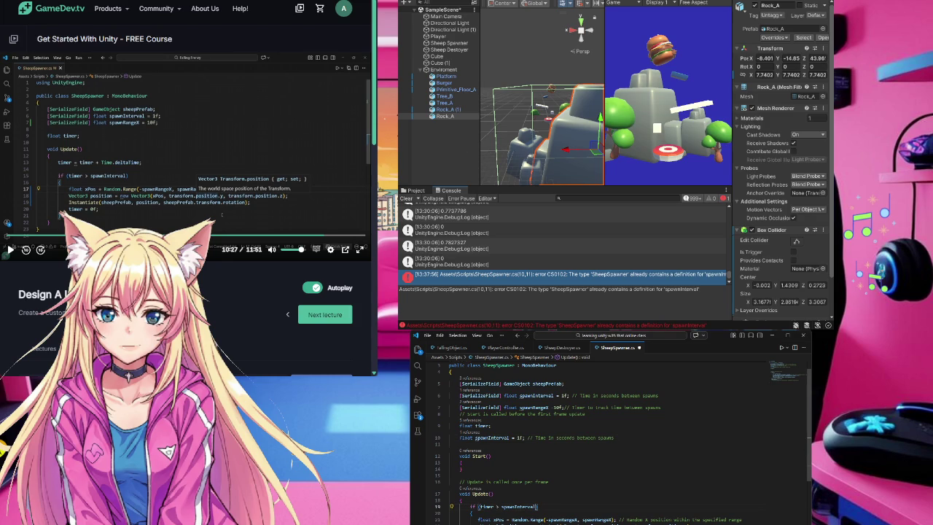
key("ctrl+s")
left_click(511, 138)
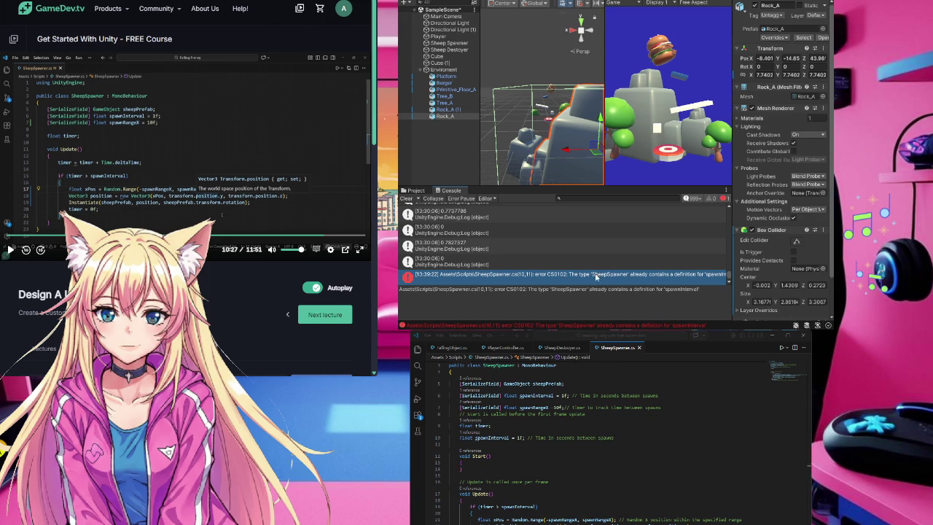
left_click(406, 198)
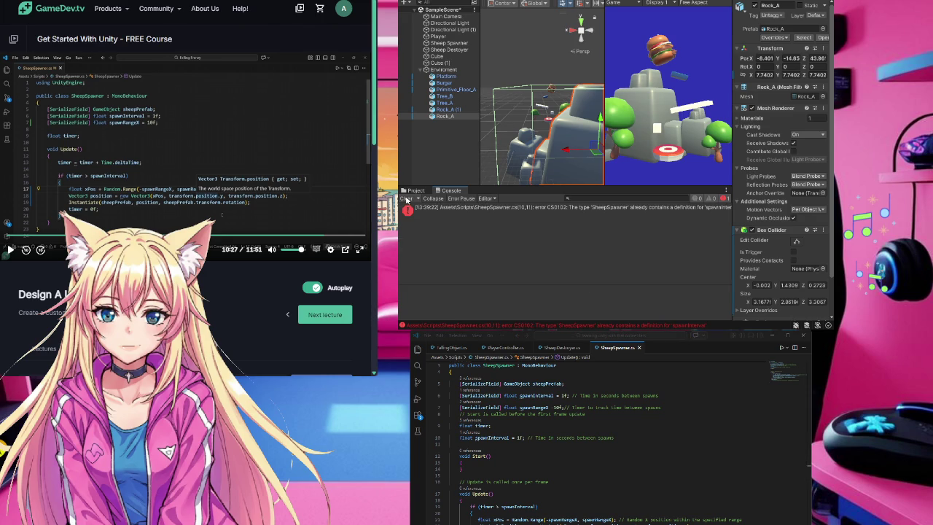
Step: Delete the duplicate 'float spawnInterval = 1f;' on line 10, save, and clear Unity's console
left_click(582, 210)
double_click(581, 210)
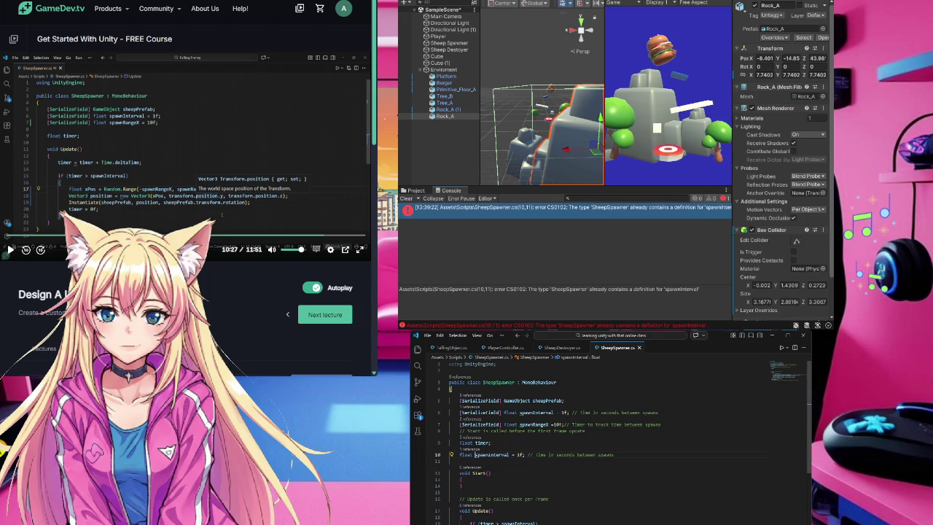
mouse_move(475, 454)
left_click(475, 454)
left_click_drag(463, 454, 616, 455)
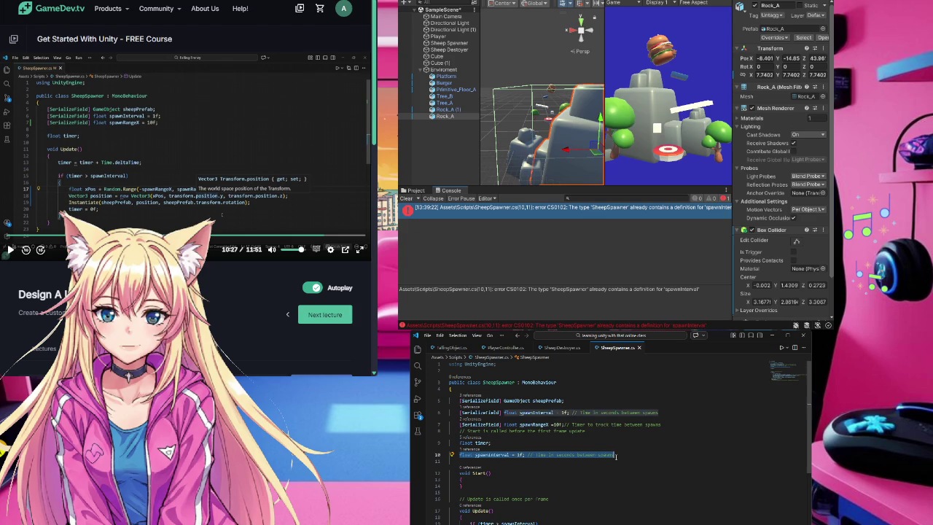
key("BackSpace")
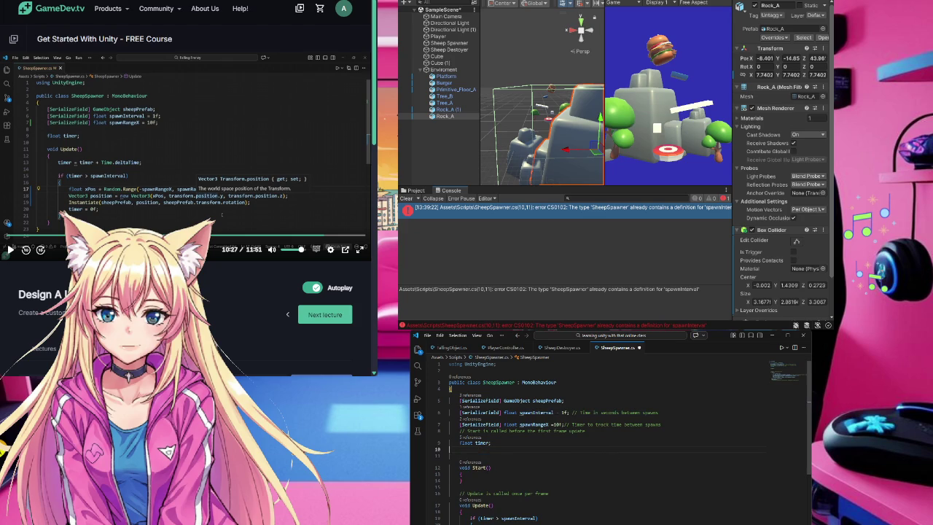
key("ctrl+a")
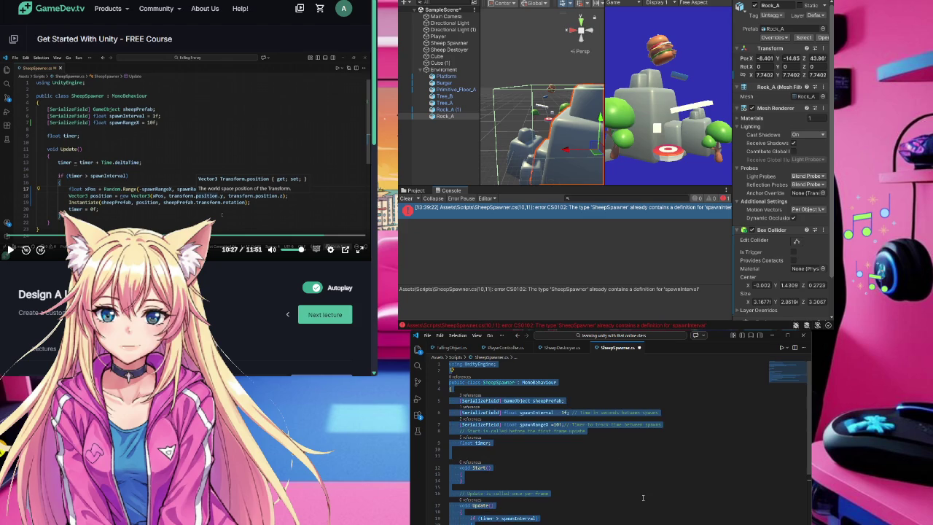
left_click(643, 498)
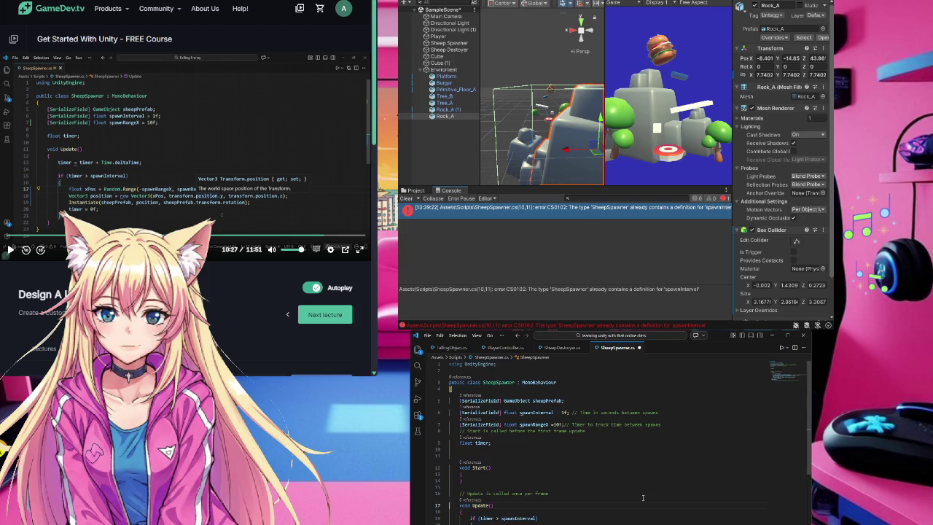
key("ctrl+s")
left_click(682, 307)
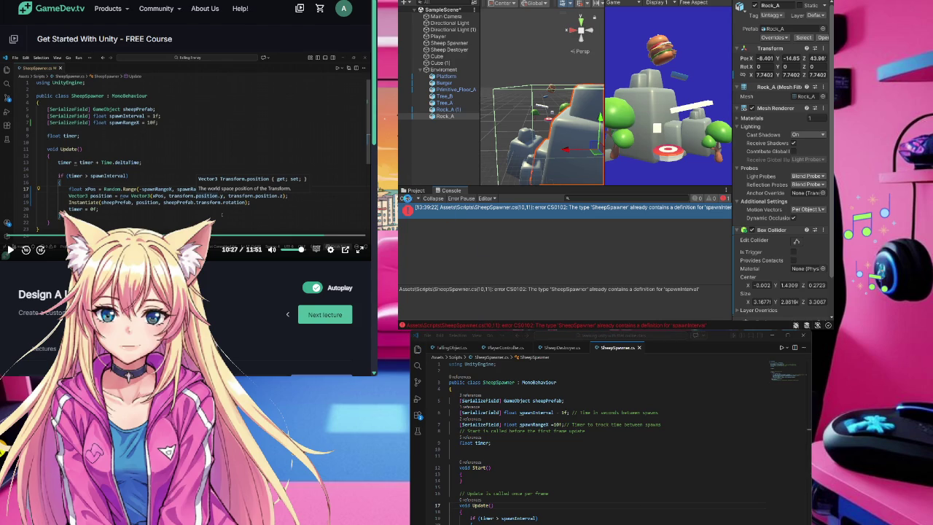
left_click(406, 198)
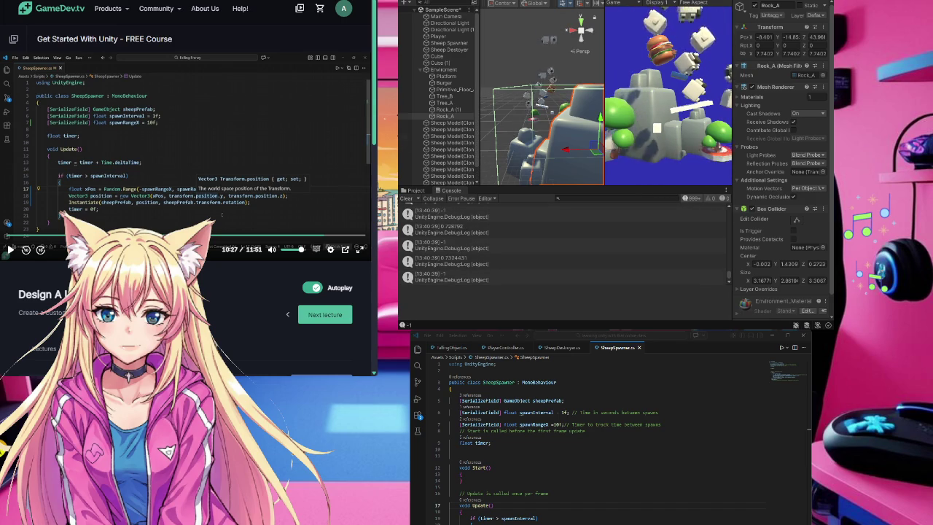
Step: Stop the sheep-spawning play test and widen the course page to show the lesson list
key("ctrl+p")
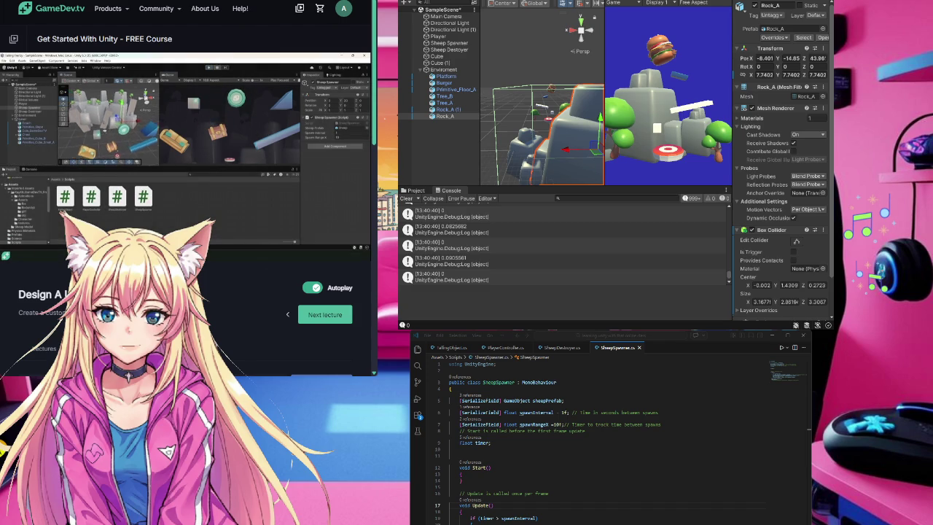
left_click_drag(376, 351, 567, 351)
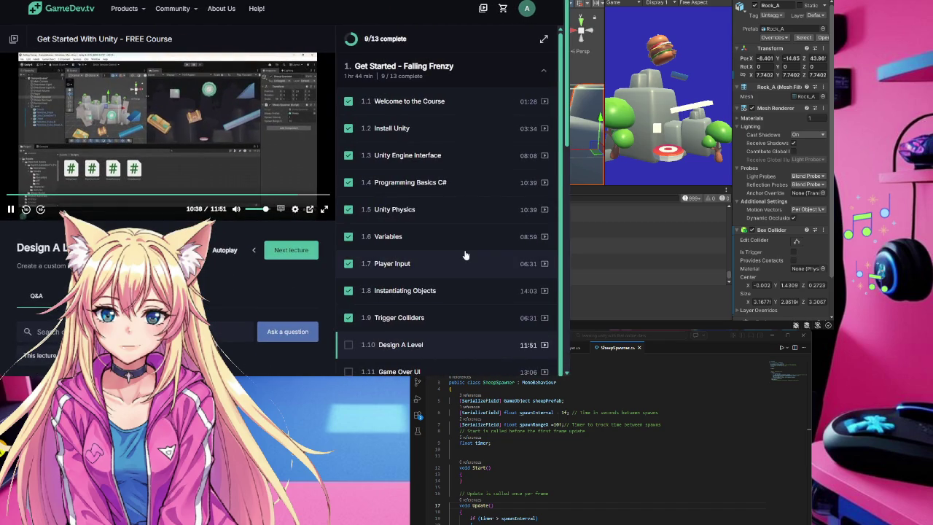
Step: Scroll through the Falling Frenzy lesson list to check lectures 1.1–1.9 are complete
scroll(466, 254, "down", 1)
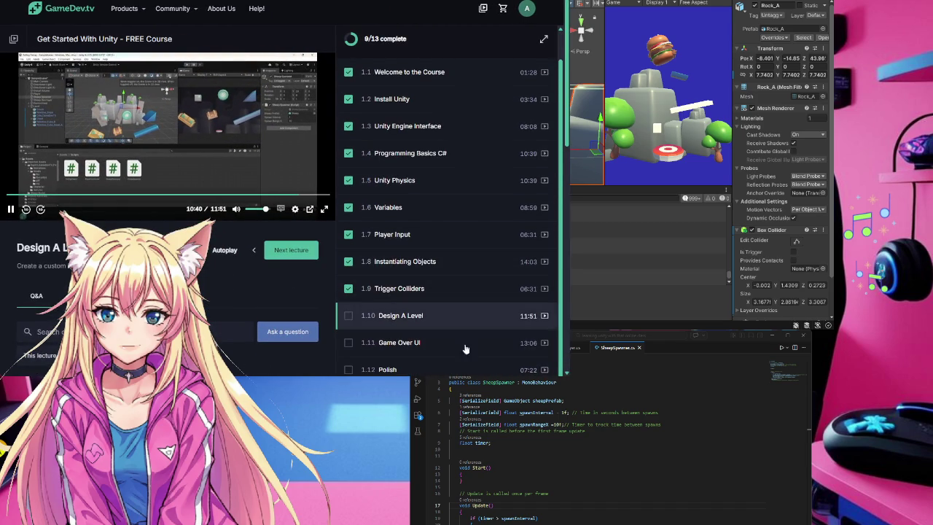
scroll(470, 313, "down", 2)
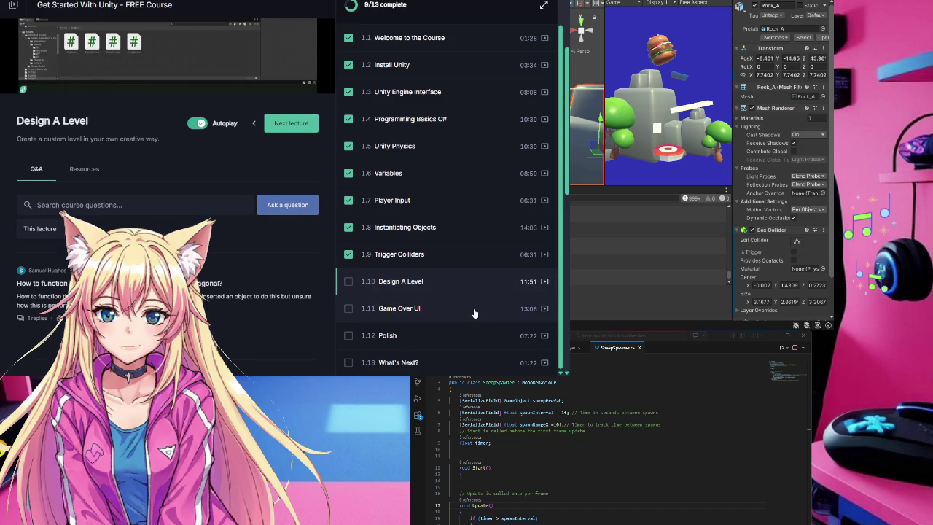
scroll(474, 314, "down", 2)
scroll(473, 313, "up", 1)
scroll(239, 276, "up", 3)
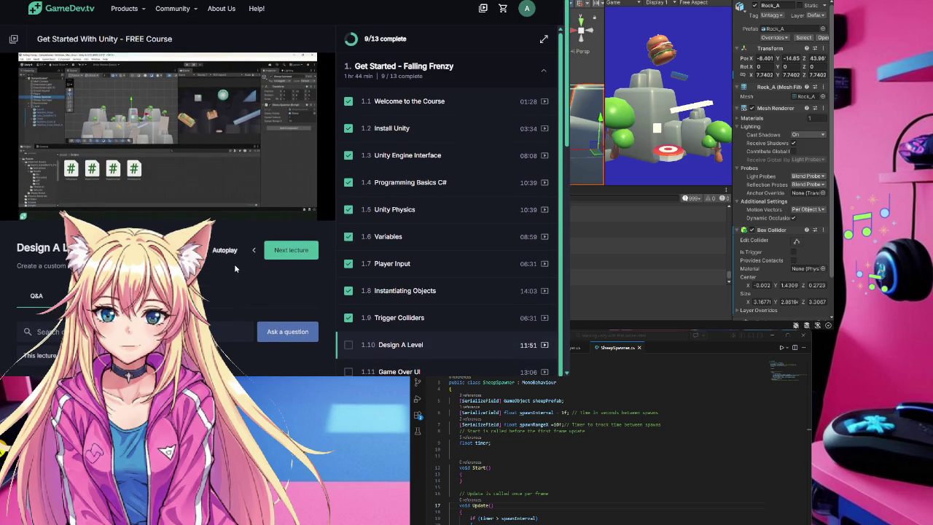